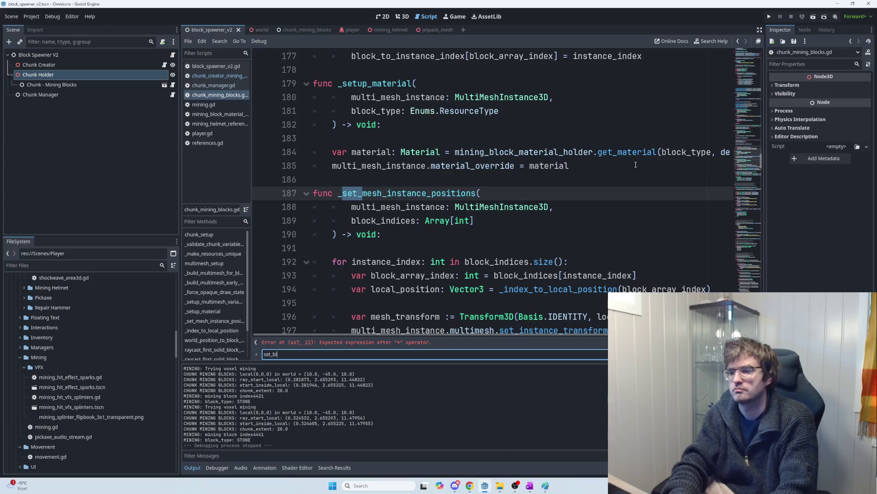
Step: Find max_health and delete the _set_max_health_block_types_found() call on line 136 with its empty line
key(ctrl+a)
text(max_health)
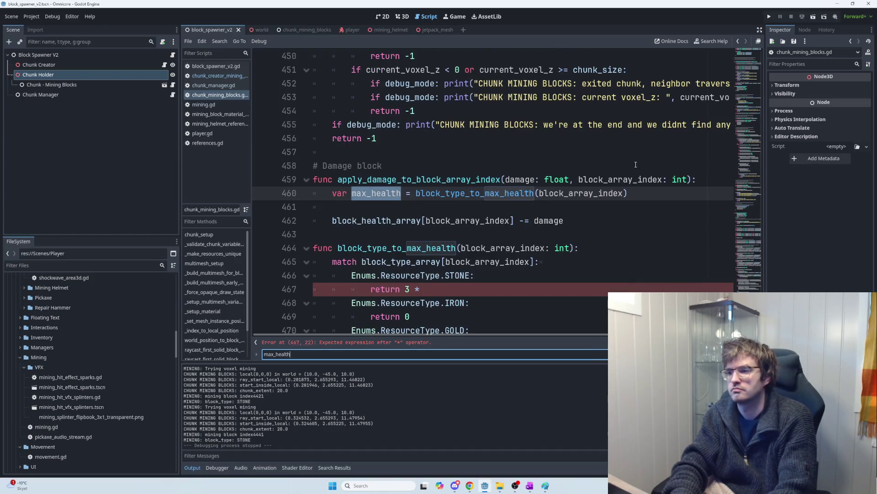
key(Return)
key(Return)
key(Return)
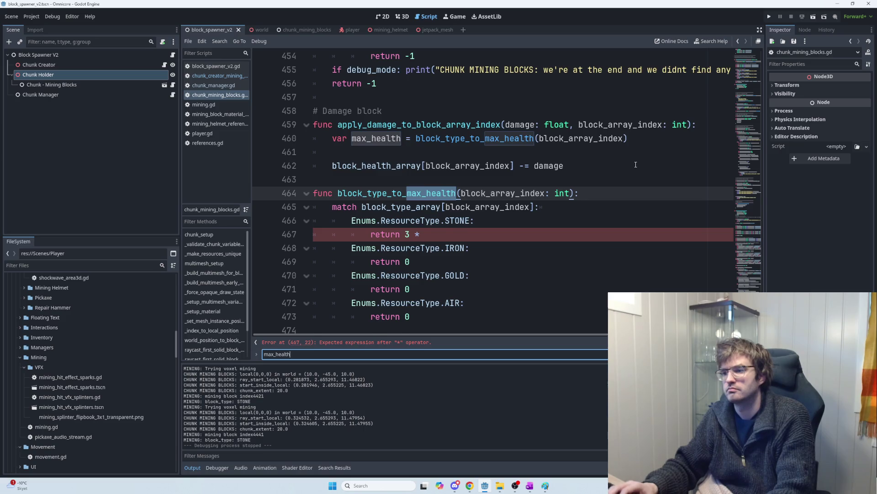
key(Return)
key(Return)
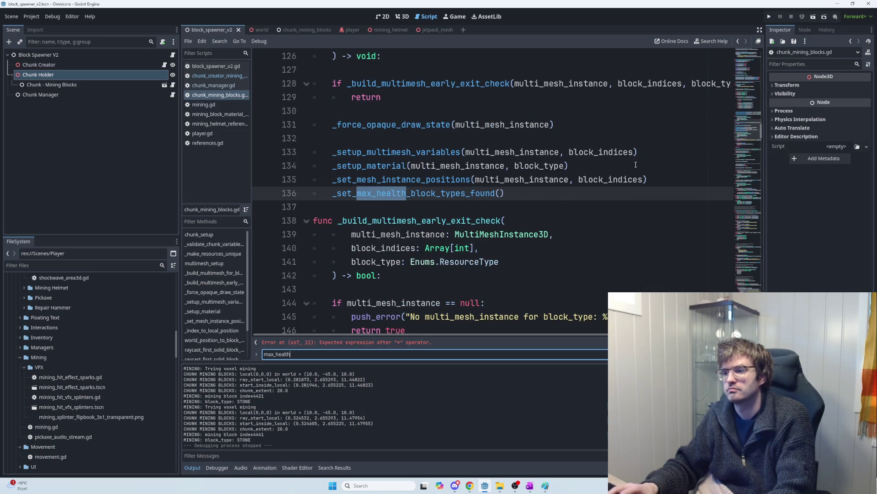
double_click(413, 193)
key(BackSpace)
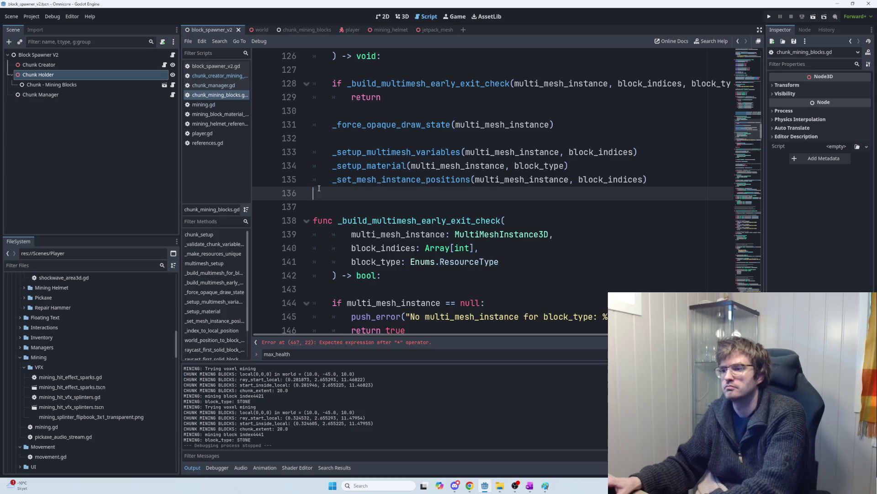
key(BackSpace)
key(BackSpace)
Step: Search for set_max, then clear the search field
scroll(460, 243, down, 5)
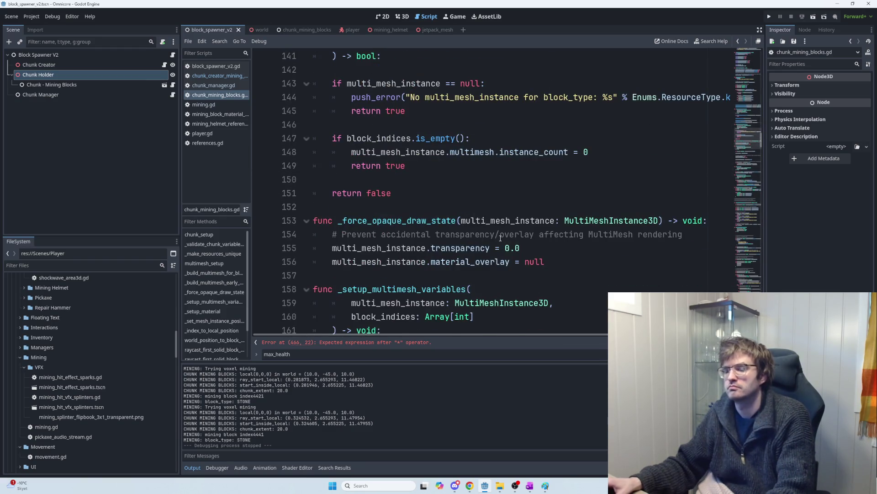
key(ctrl+f)
text(set_max_)
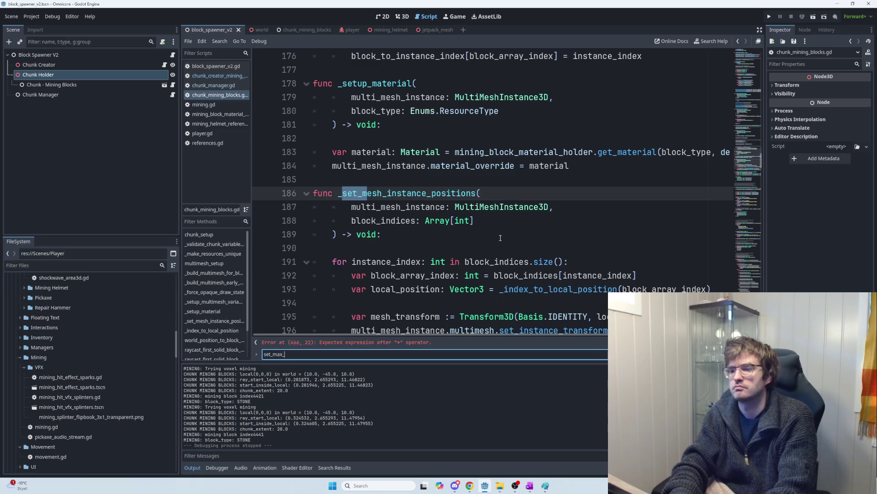
key(ctrl+a)
key(BackSpace)
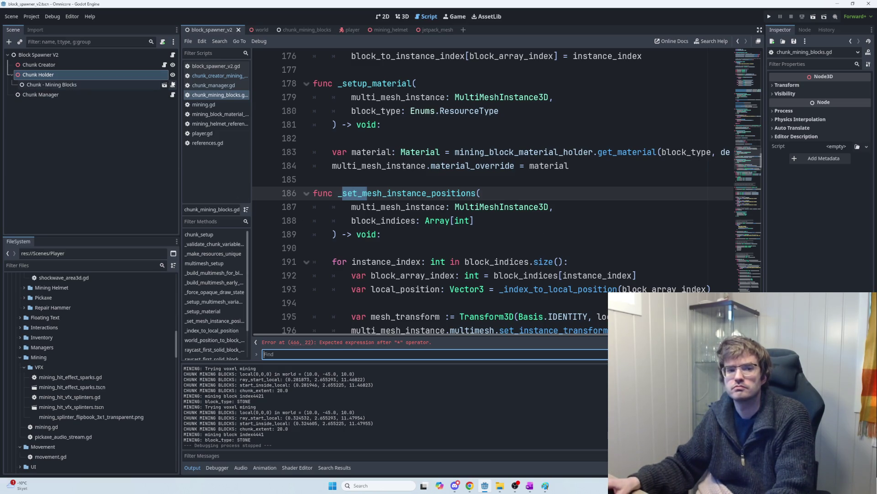
click(170, 59)
Step: Open chunk_creator_mining_blocks.gd from the Chunk Creator node and read through its code
click(165, 65)
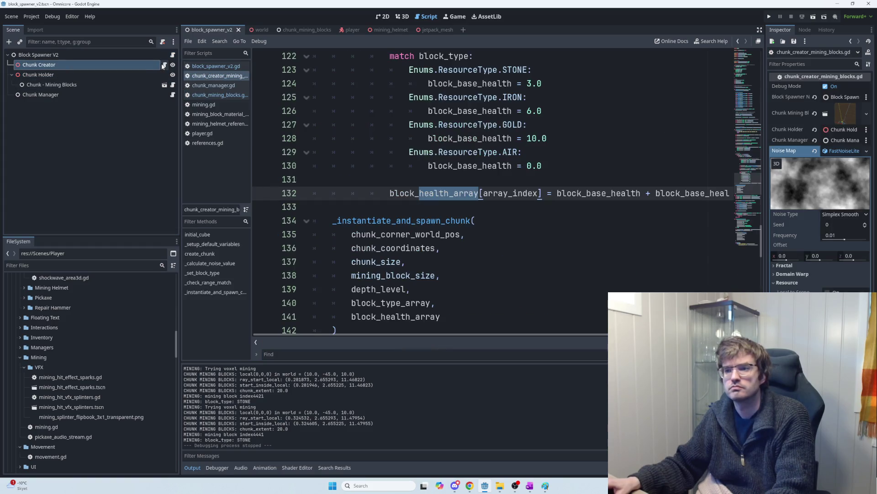
scroll(519, 205, up, 2)
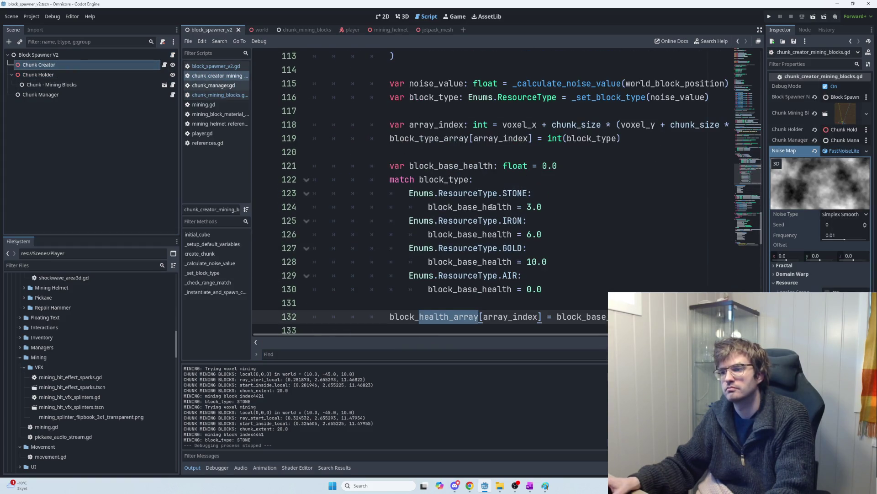
scroll(493, 206, down, 2)
scroll(443, 232, down, 3)
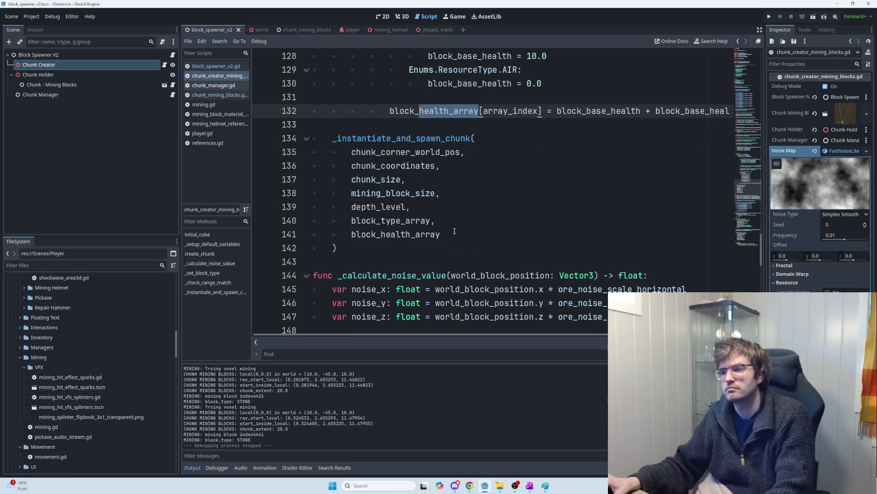
scroll(455, 128, up, 3)
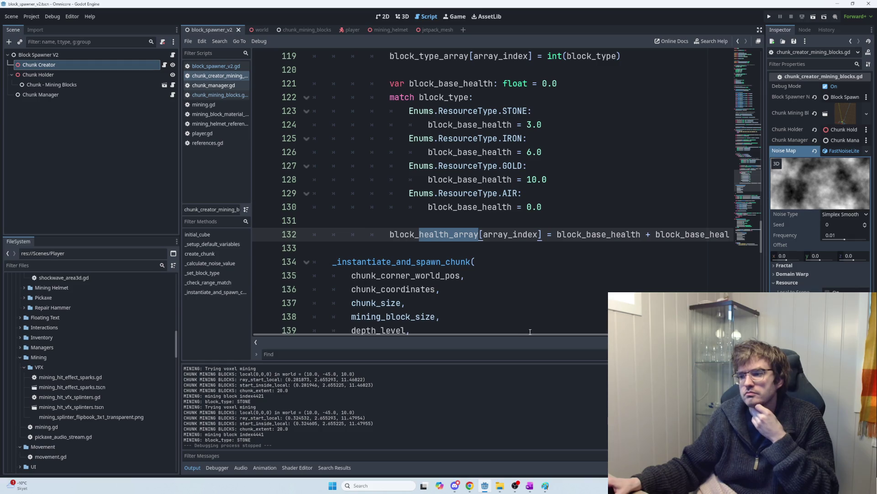
mouse_move(543, 339)
mouse_down()
mouse_move(634, 339)
mouse_move(576, 326)
mouse_move(508, 330)
mouse_up()
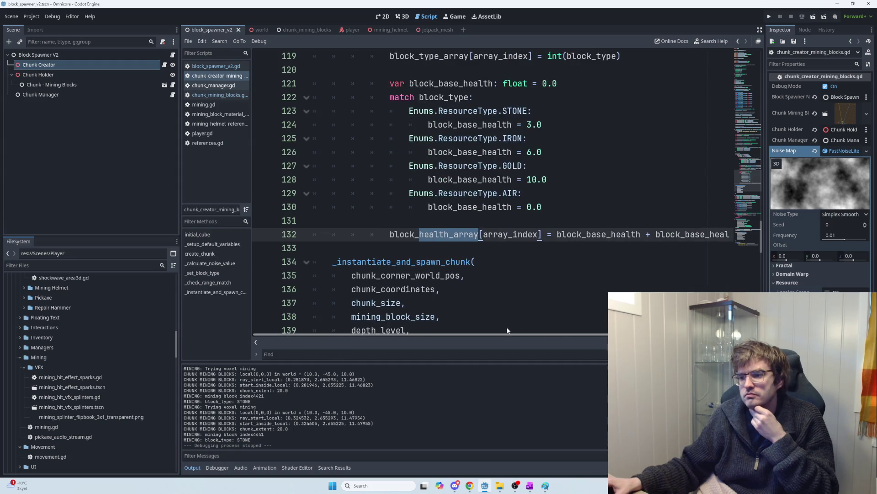
scroll(493, 315, down, 7)
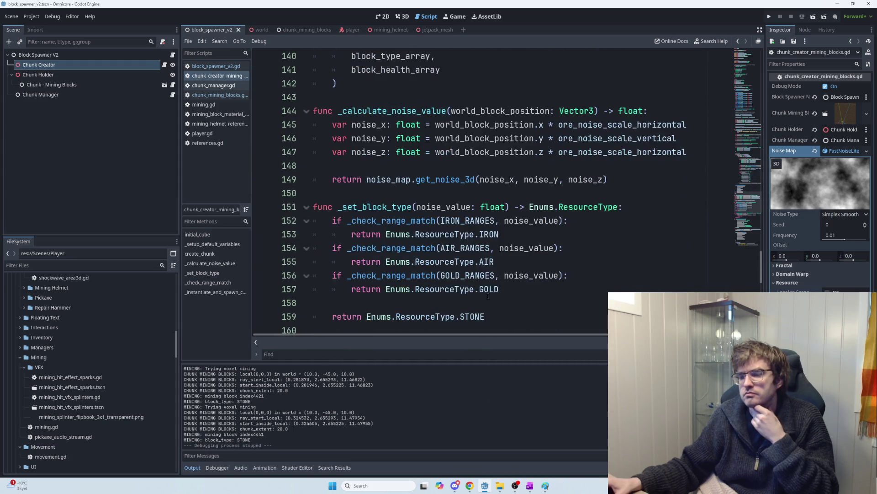
scroll(488, 296, up, 3)
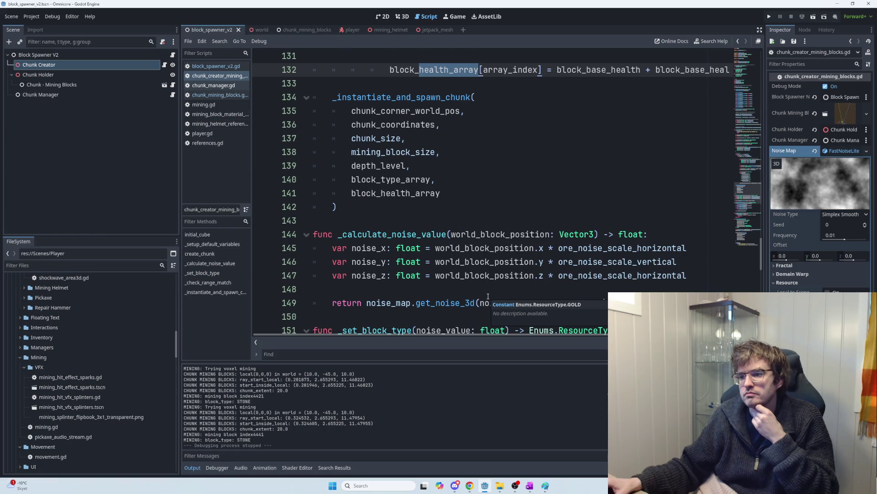
scroll(488, 296, down, 7)
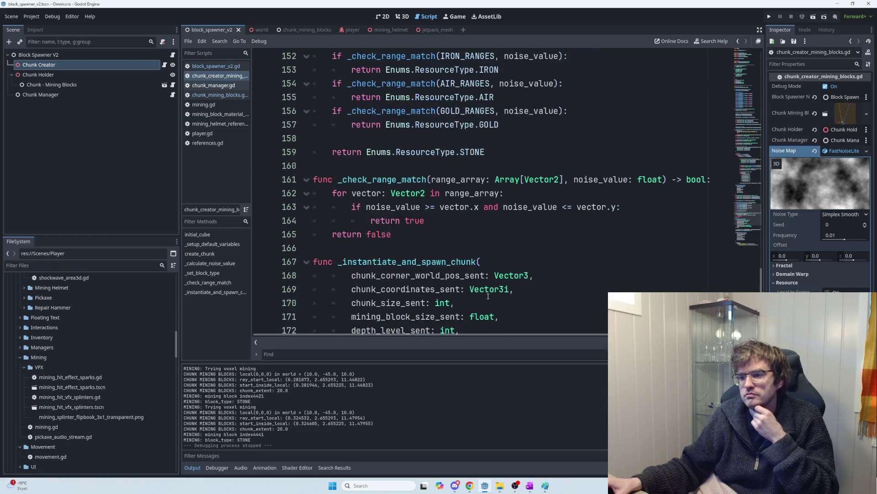
scroll(488, 296, down, 4)
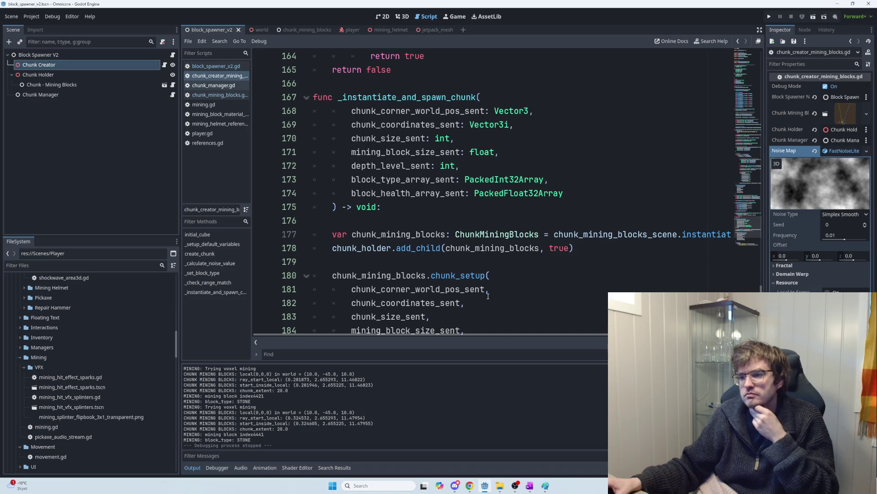
scroll(488, 296, down, 2)
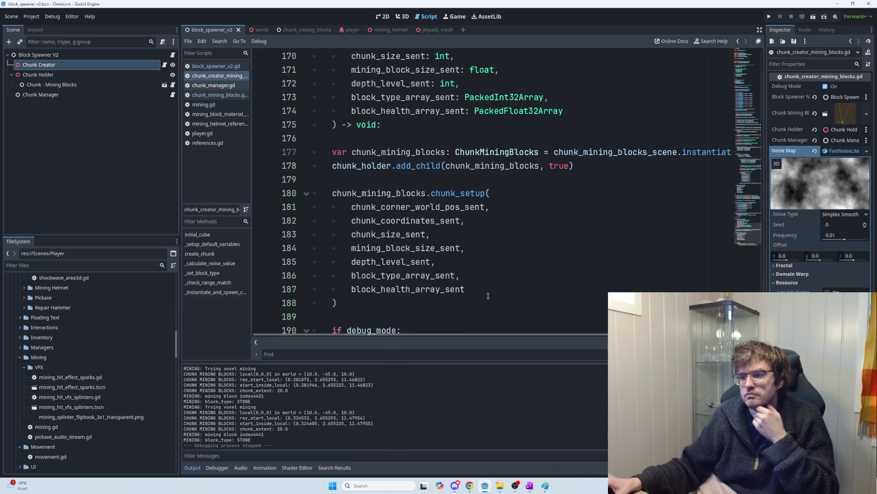
scroll(488, 296, up, 15)
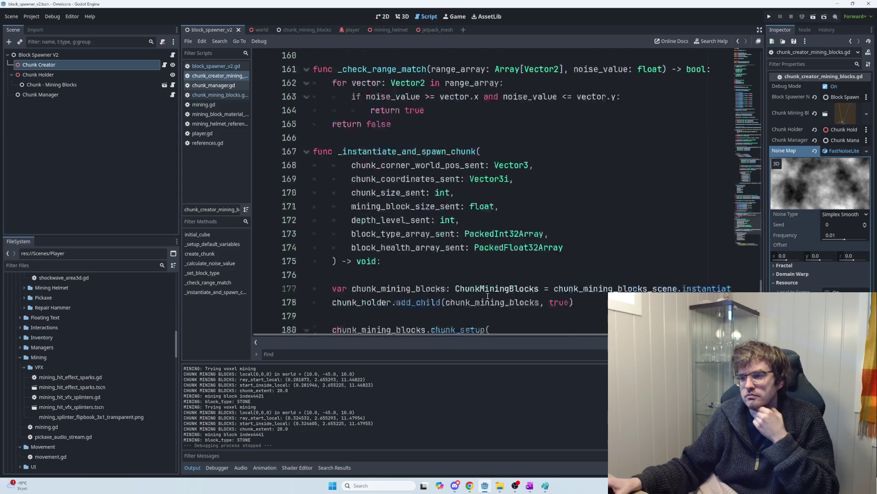
scroll(510, 296, up, 5)
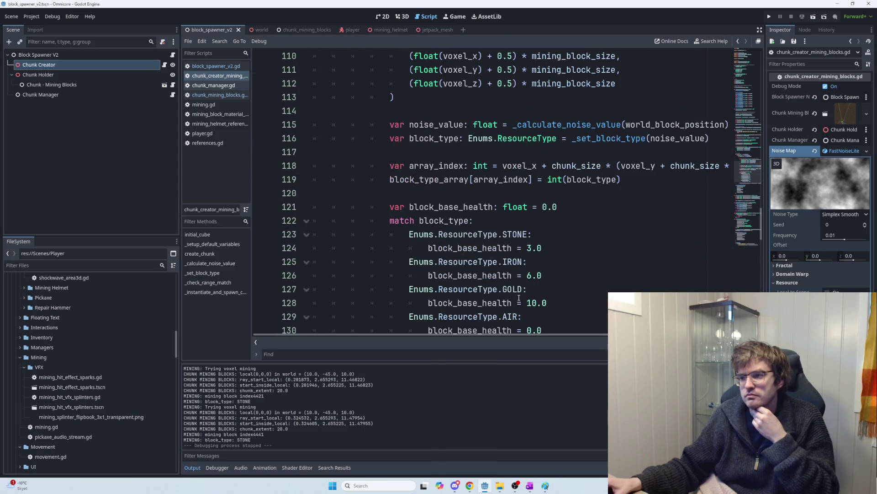
scroll(517, 298, down, 2)
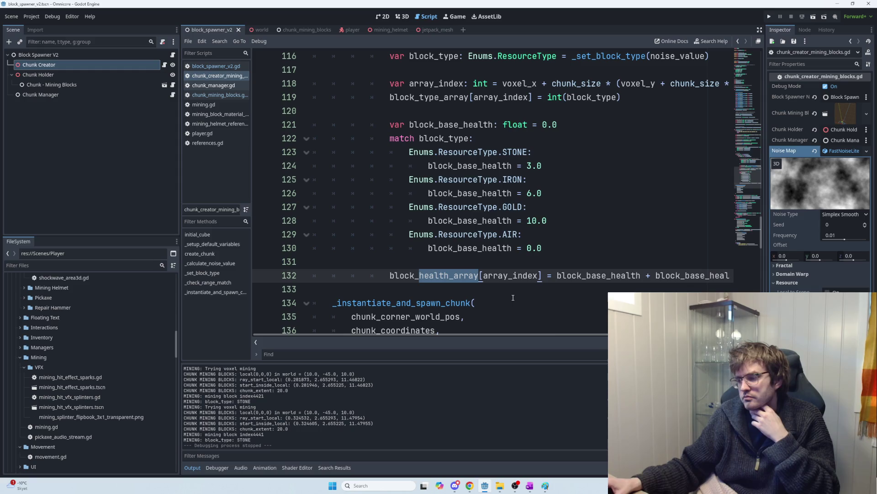
drag(573, 333, 661, 334)
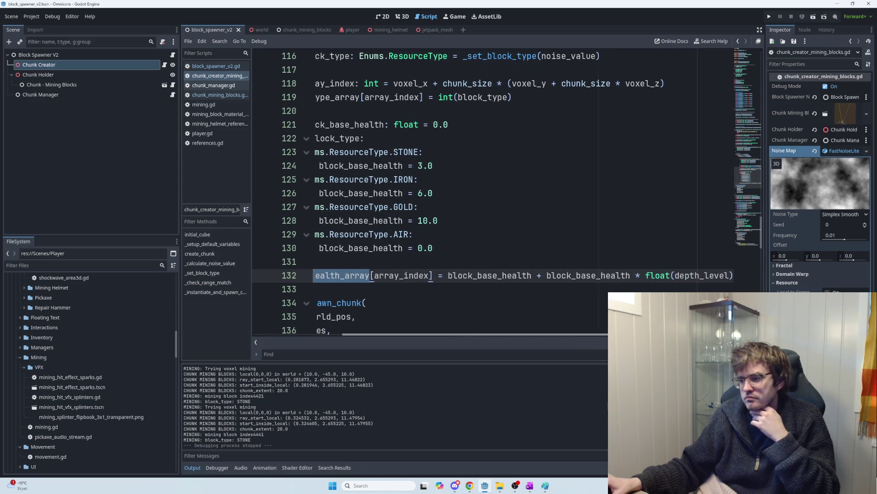
scroll(522, 193, left, 2)
scroll(522, 193, right, 2)
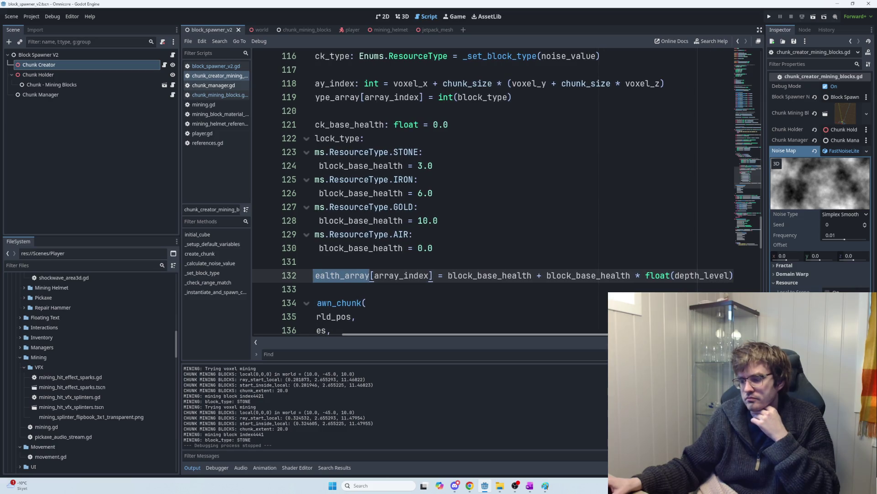
scroll(522, 193, left, 3)
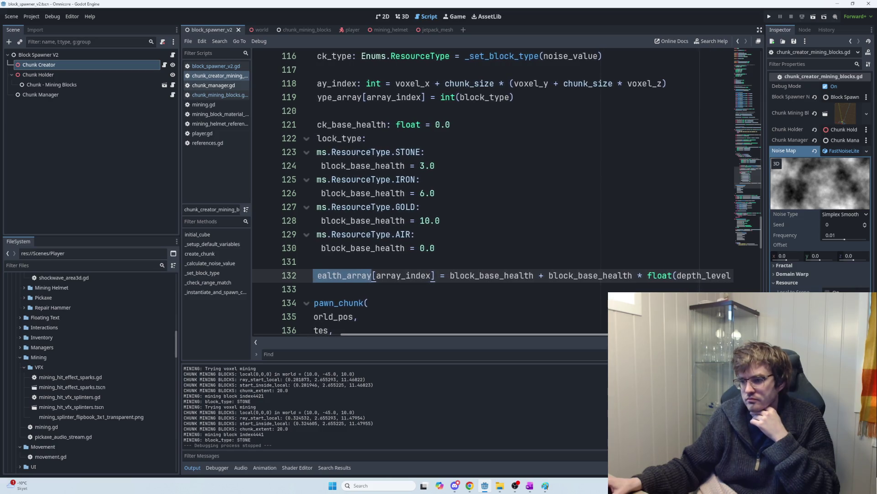
scroll(571, 326, left, 4)
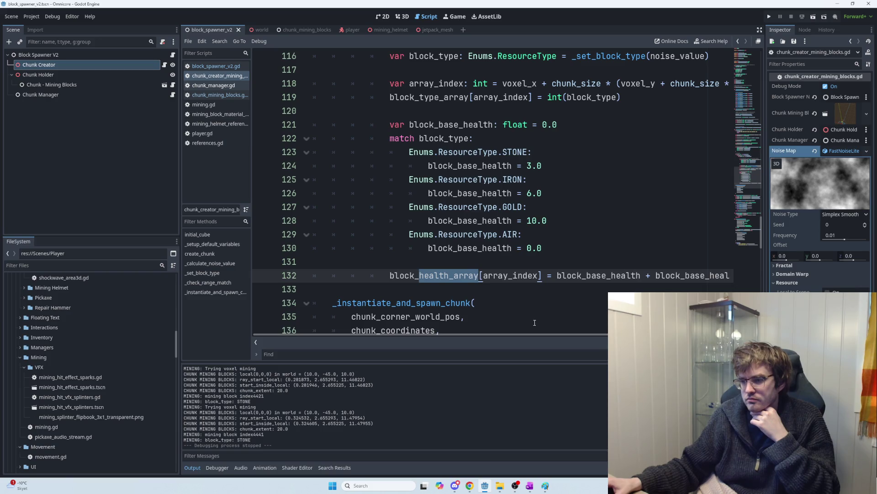
Step: Highlight block_base_health on line 124 and put the caret after the stone value 3.0
double_click(483, 166)
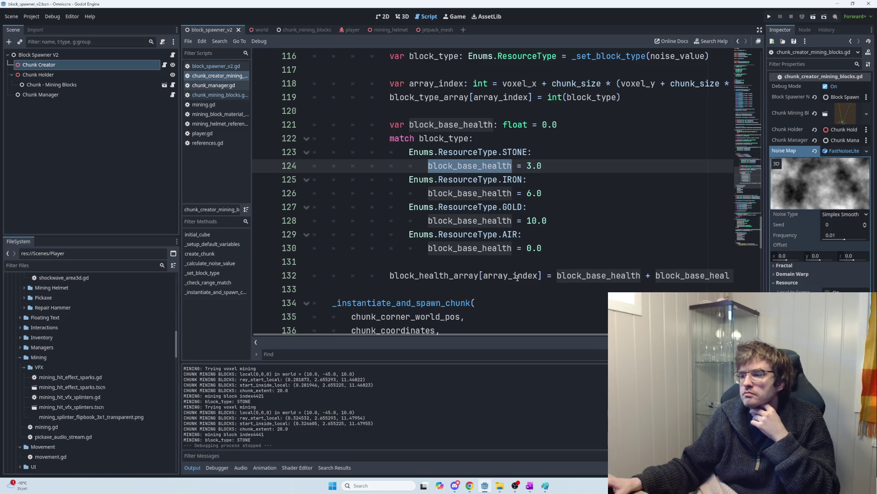
mouse_move(518, 278)
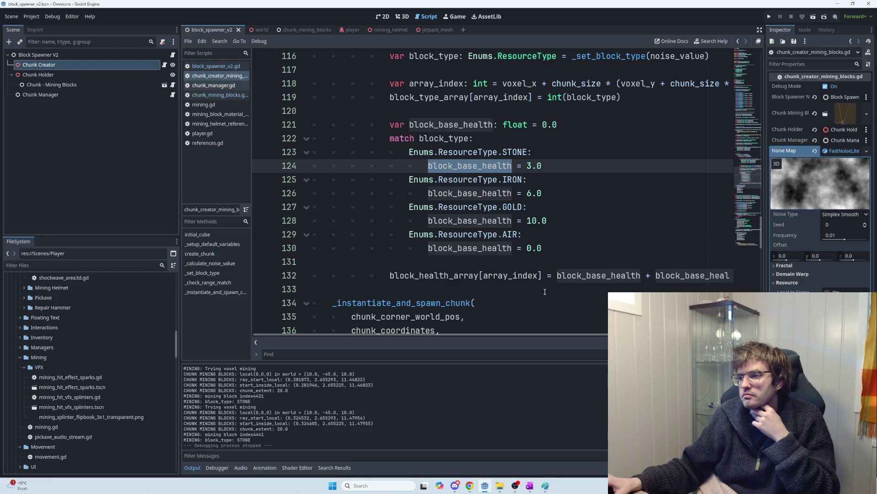
click(543, 166)
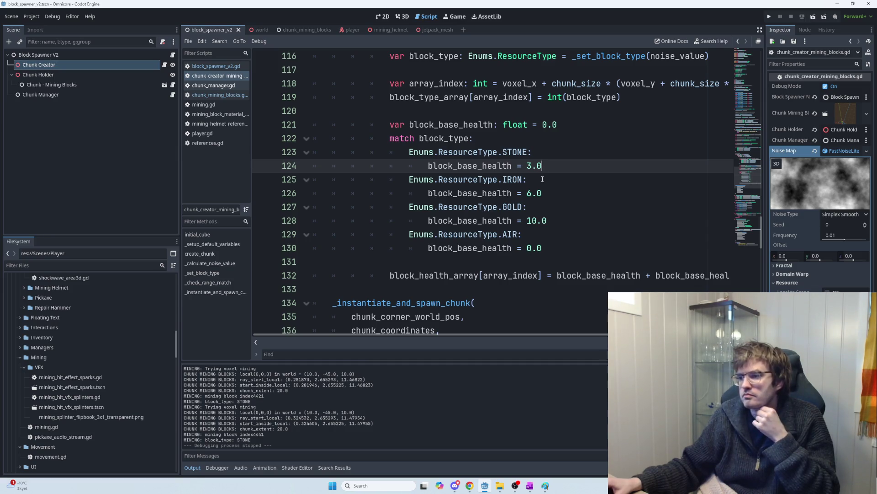
Step: Replace 3.0, 6.0, 10.0 and 0.0 with stone_, iron_, gold_ and air_base_health
key(BackSpace)
key(BackSpace)
key(BackSpace)
text(stone_base_health)
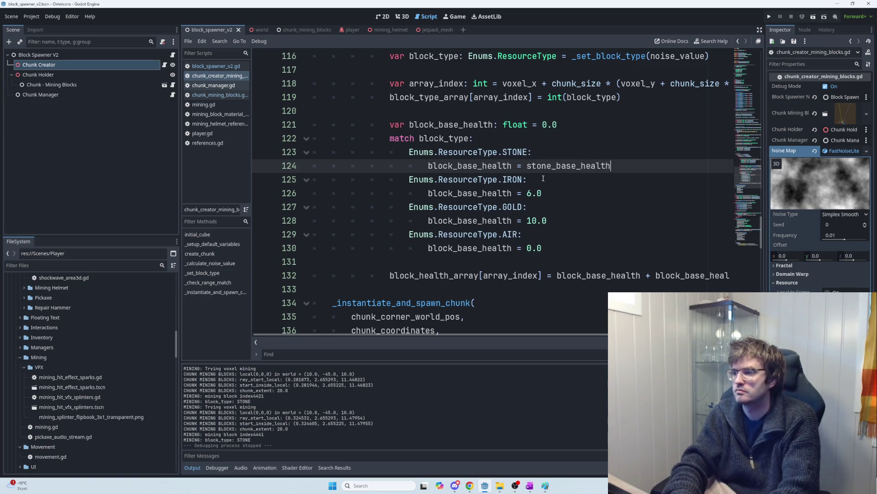
drag(542, 192, 519, 189)
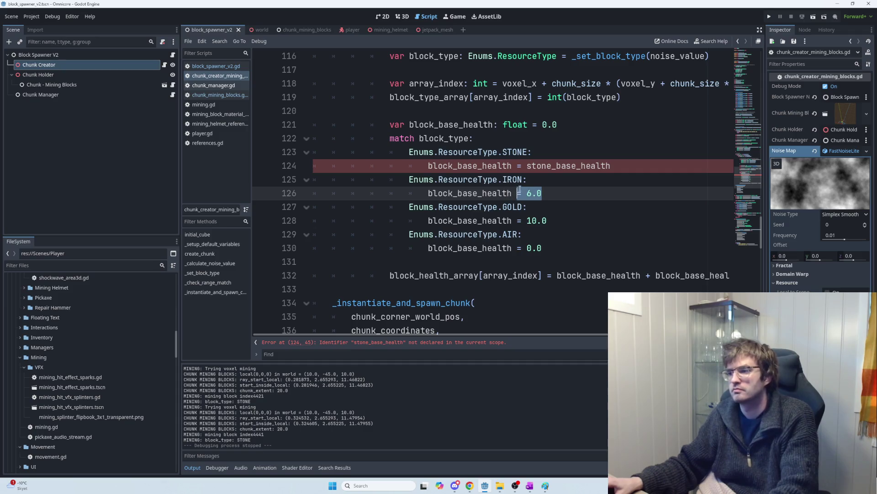
text(iron_base_)
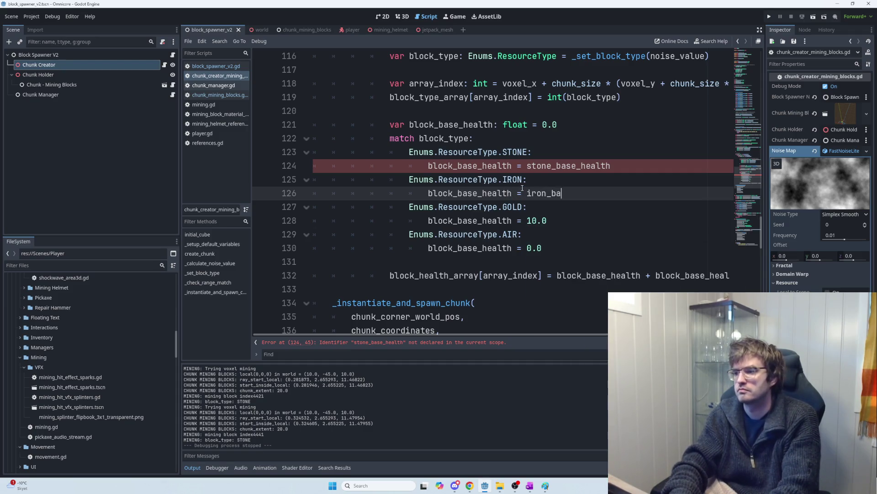
text(health)
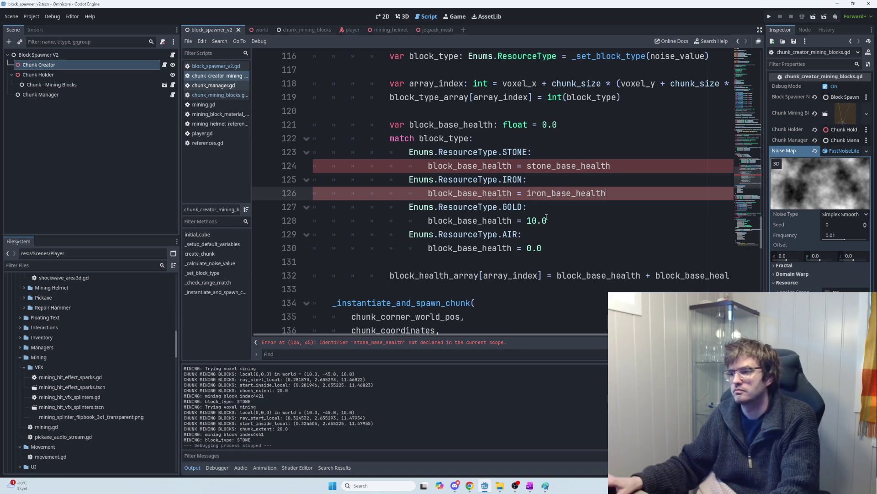
drag(547, 220, 530, 220)
text(gold_)
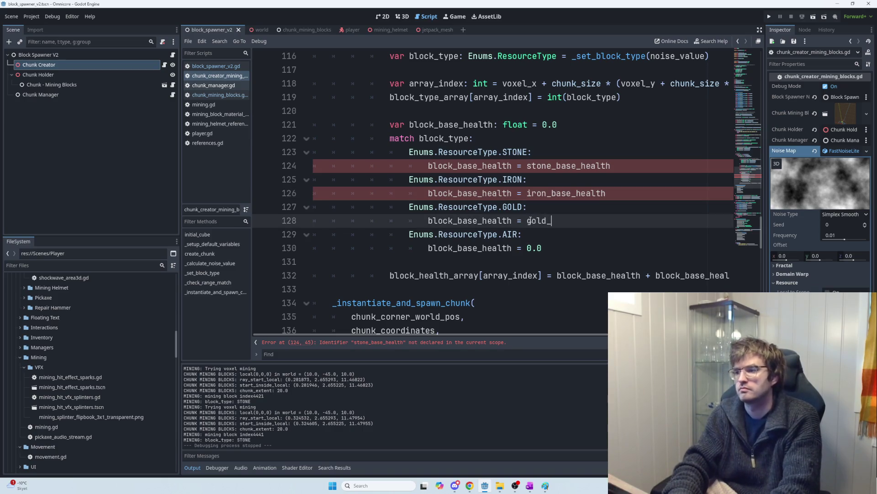
text(th)
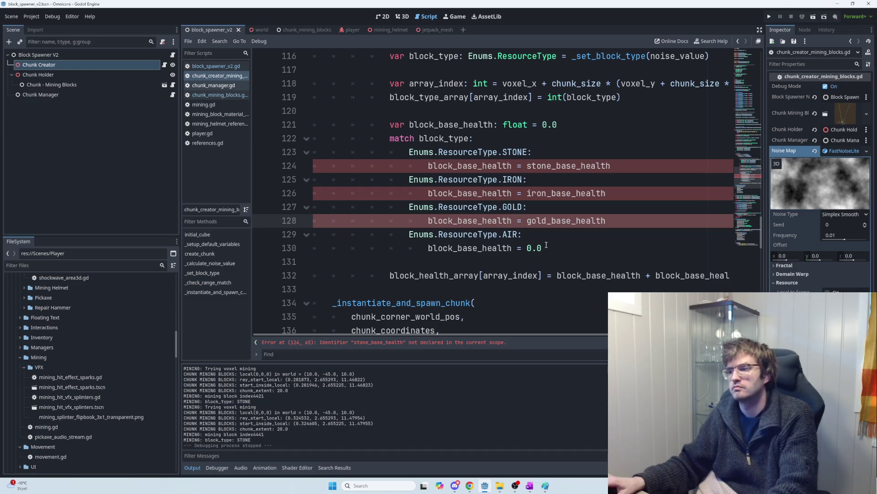
drag(542, 248, 526, 248)
text(air_base_health)
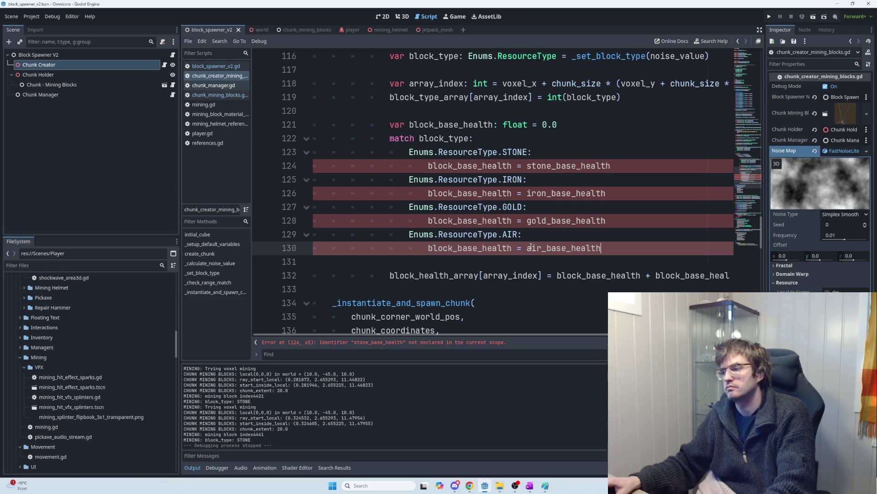
Step: Select all four base-health names at once with multiple carets
alt+click(603, 226)
alt+click(620, 179)
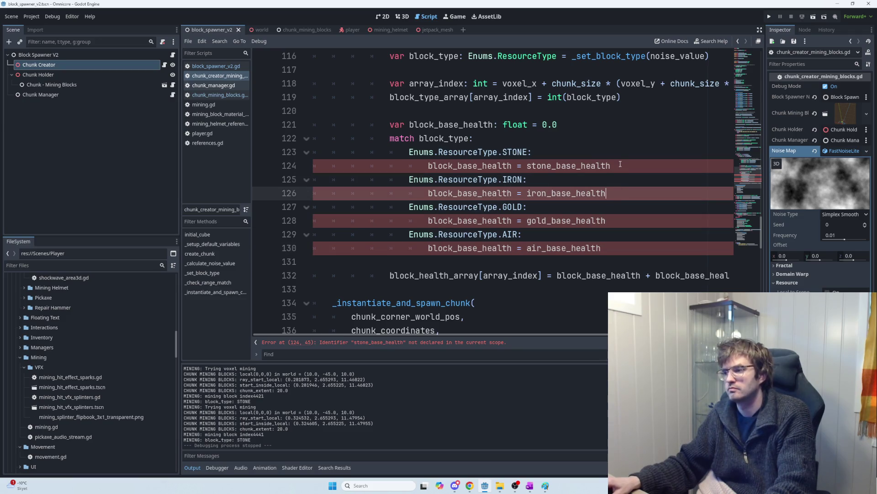
click(620, 166)
alt+click(615, 194)
alt+click(608, 220)
alt+click(617, 247)
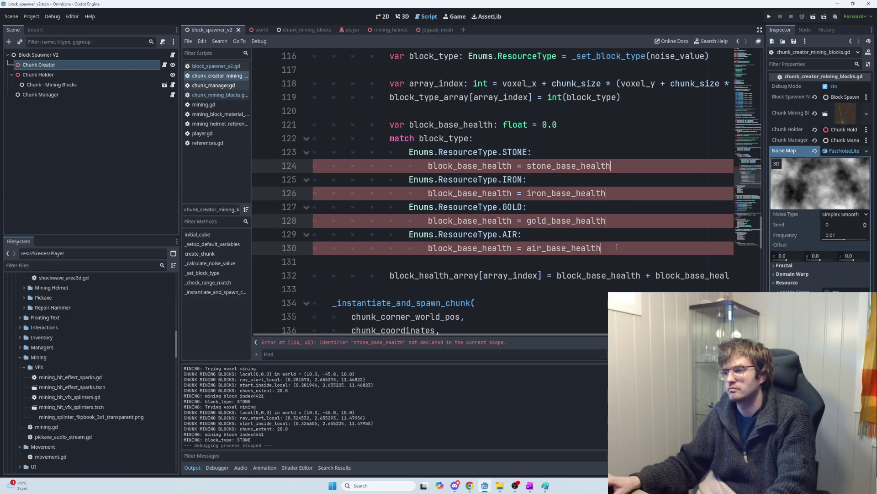
key(ctrl+shift+Left)
key(ctrl+c)
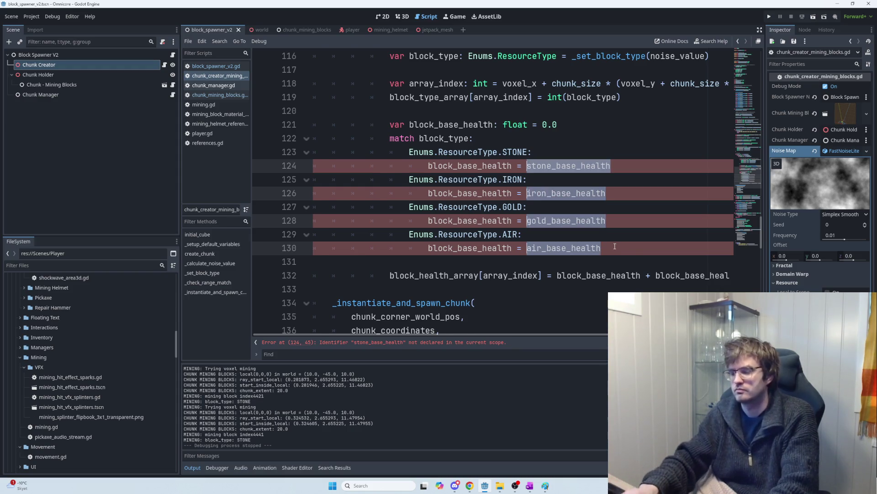
key(ctrl+Home)
Step: Add a '# Health values' comment below the noise_map export
scroll(551, 236, down, 1)
click(524, 125)
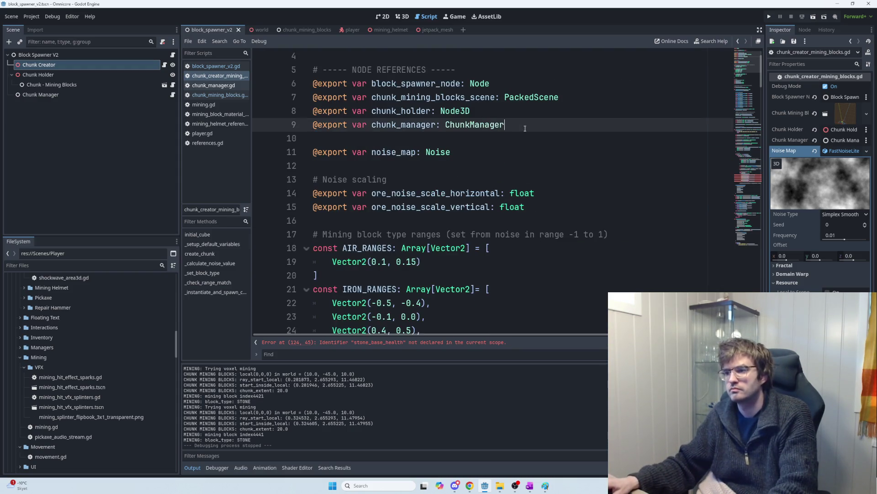
key(Return)
key(Return)
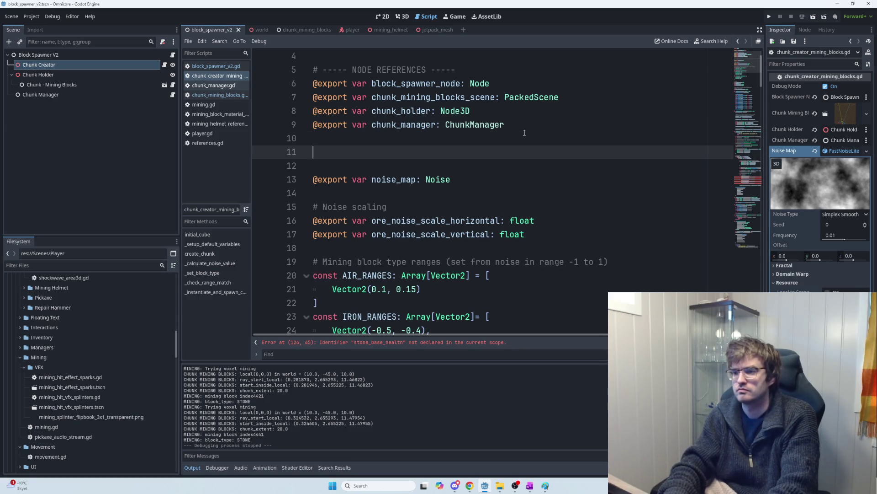
key(BackSpace)
key(BackSpace)
key(Down)
key(Down)
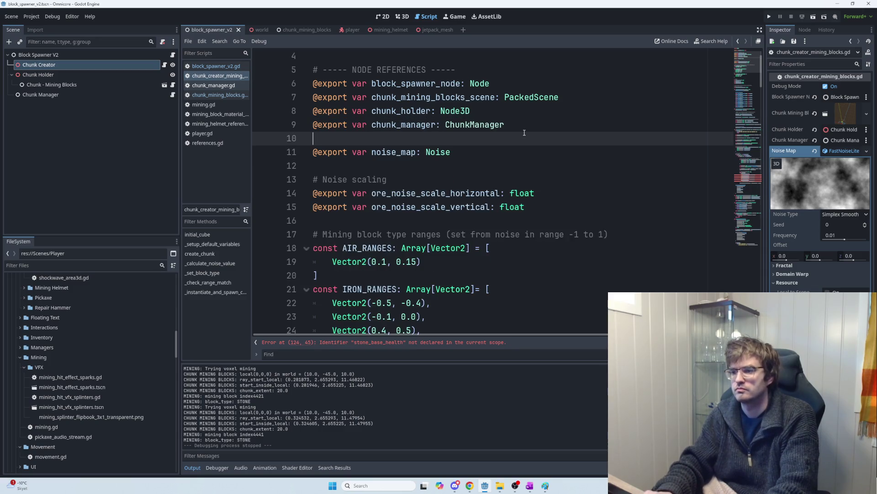
key(Return)
key(Return)
text(# H)
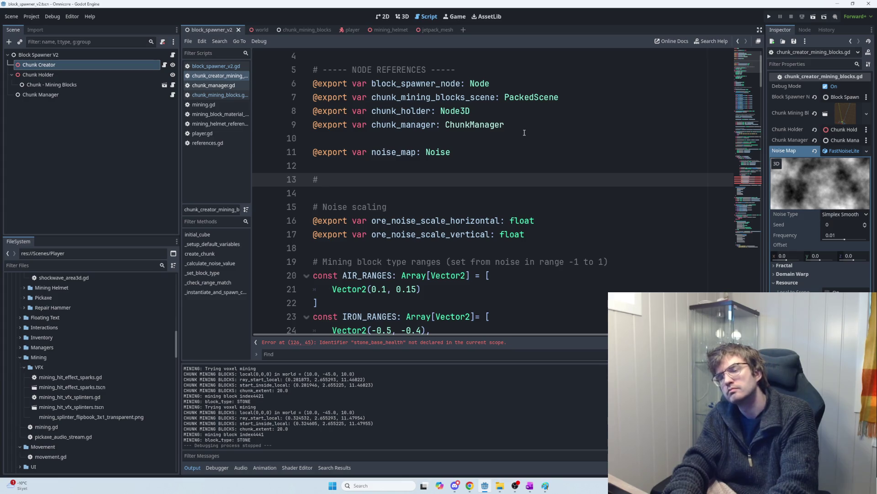
text(ealth values)
key(Return)
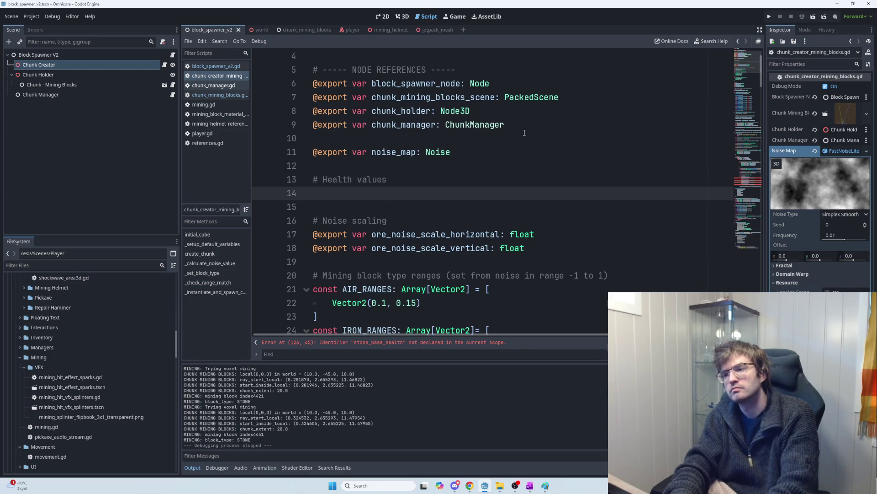
Step: Undo a premature paste and leave four blank lines under the comment for declarations
key(BackSpace)
key(BackSpace)
text(xport var)
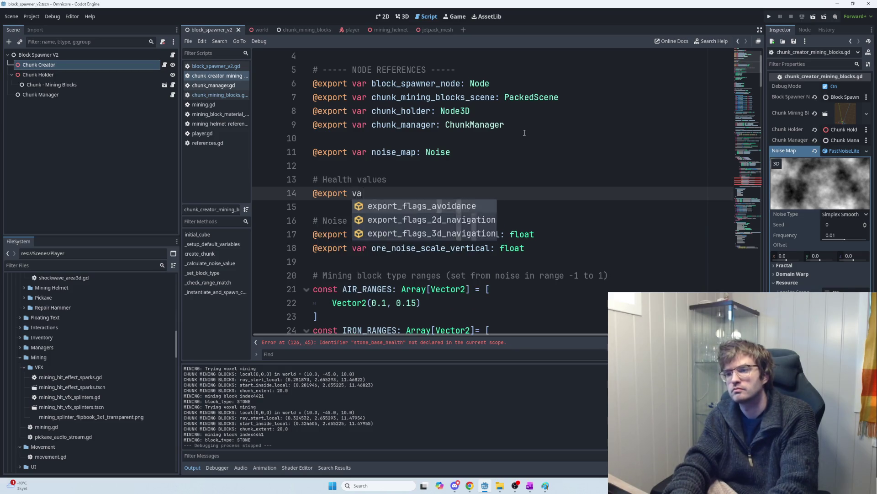
key(ctrl+v)
key(ctrl+z)
key(BackSpace)
key(BackSpace)
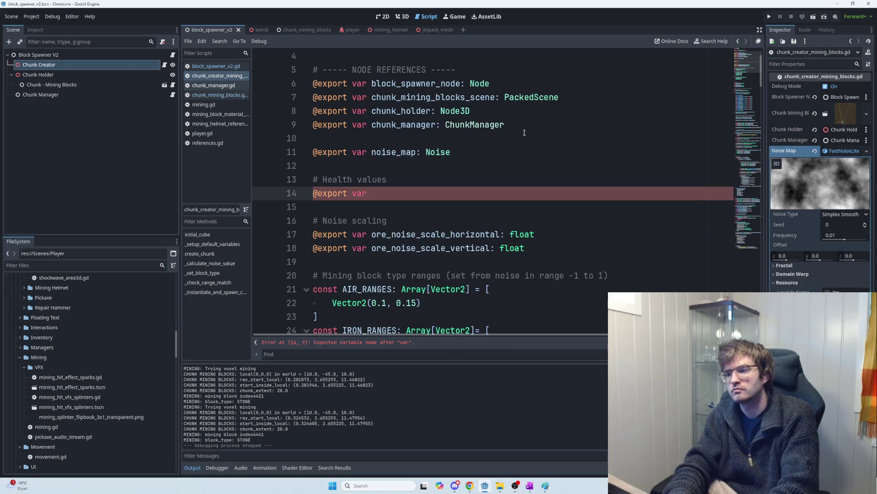
key(BackSpace)
key(BackSpace)
key(BackSpace)
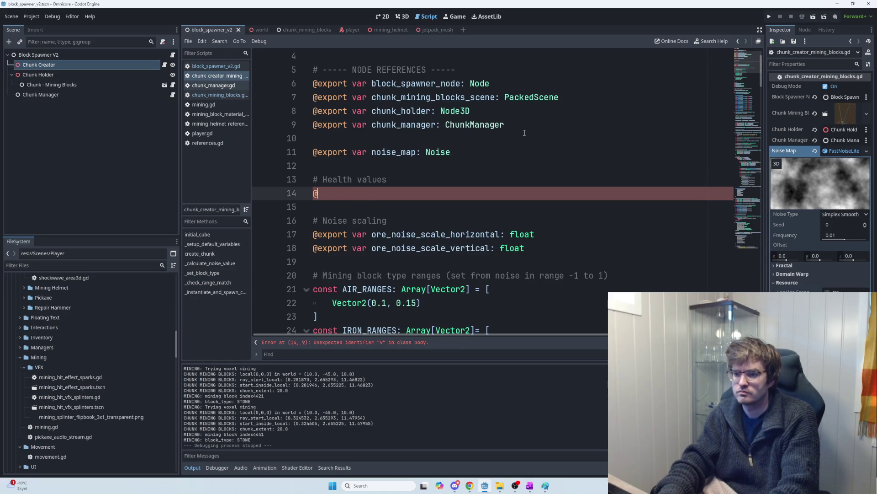
key(Return)
key(Return)
key(Return)
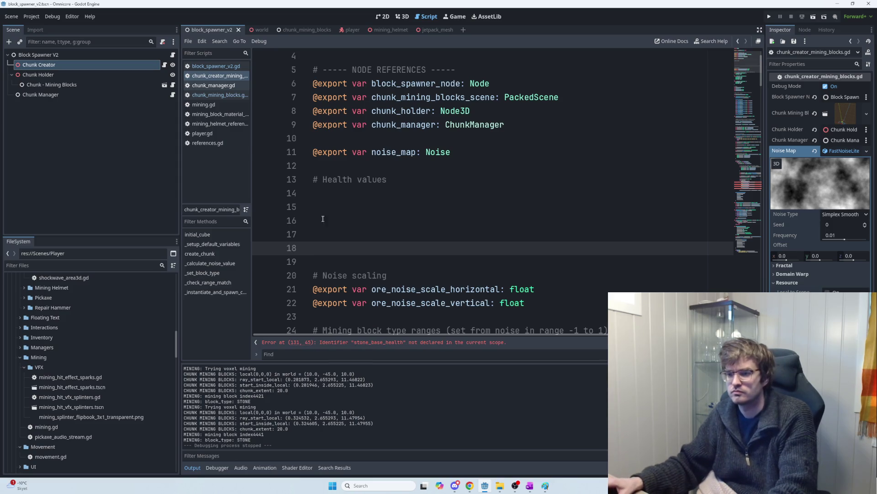
key(shift+alt+Up)
key(shift+alt+Up)
key(shift+alt+Up)
text(@export var)
key(ctrl+v)
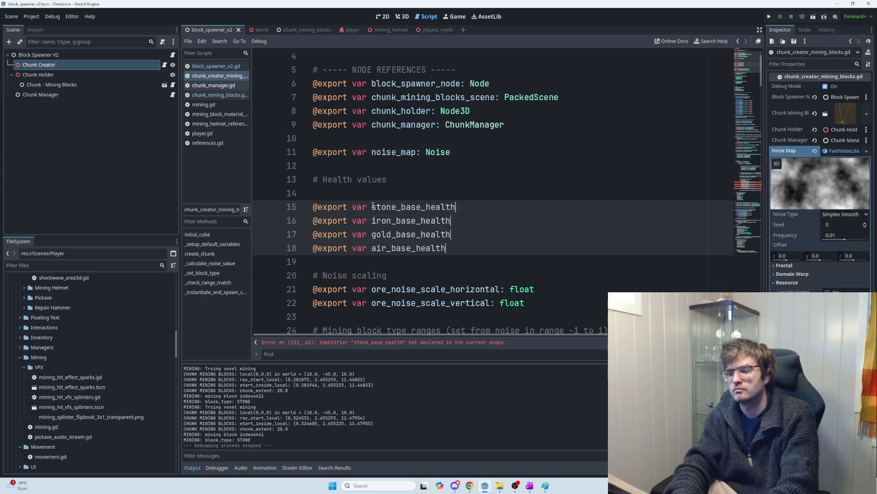
text(: )
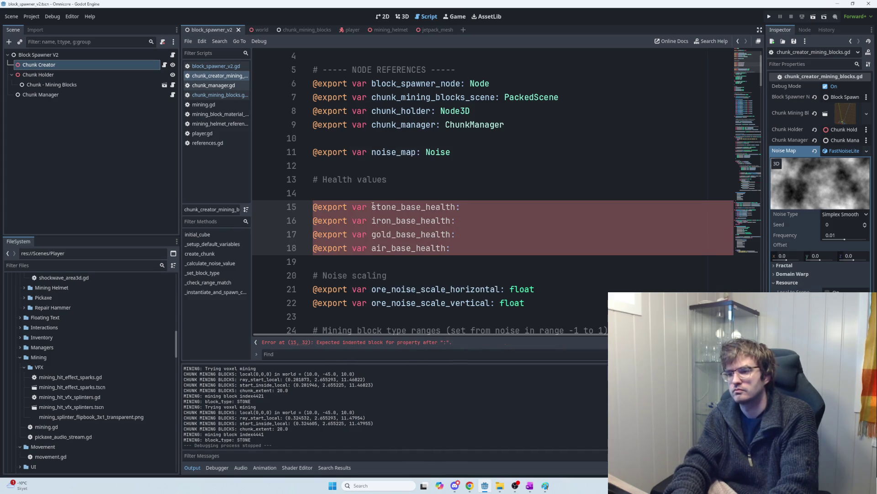
text(float)
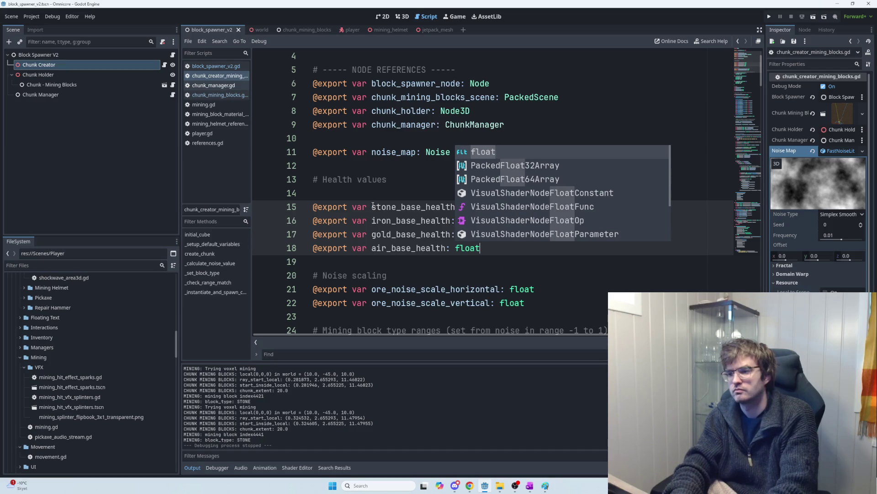
click(373, 193)
key(BackSpace)
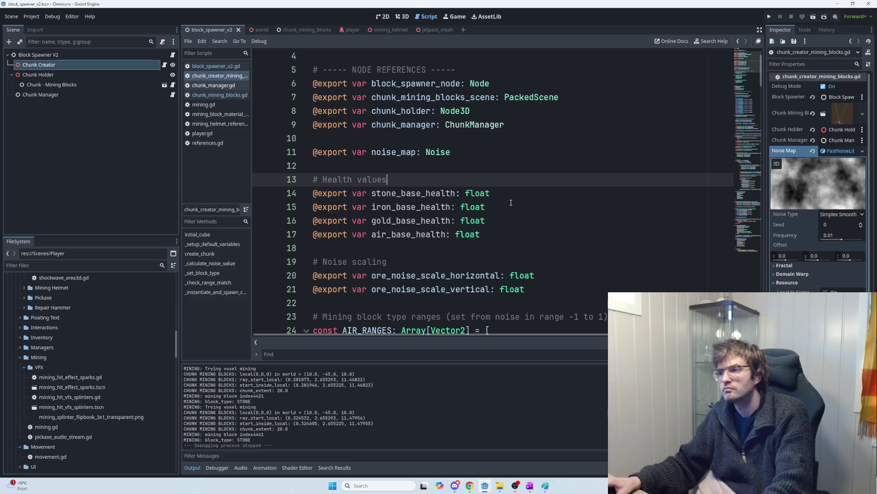
click(405, 17)
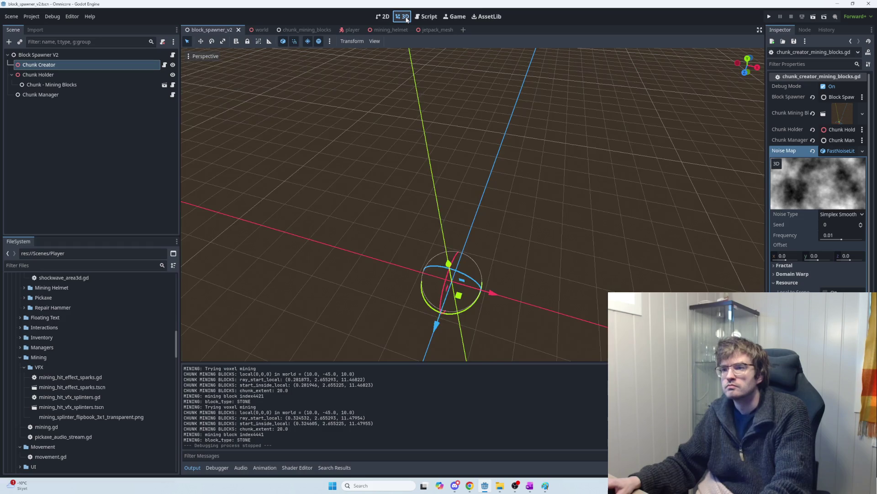
Step: Open the world scene and Block Spawner V2's script
click(383, 17)
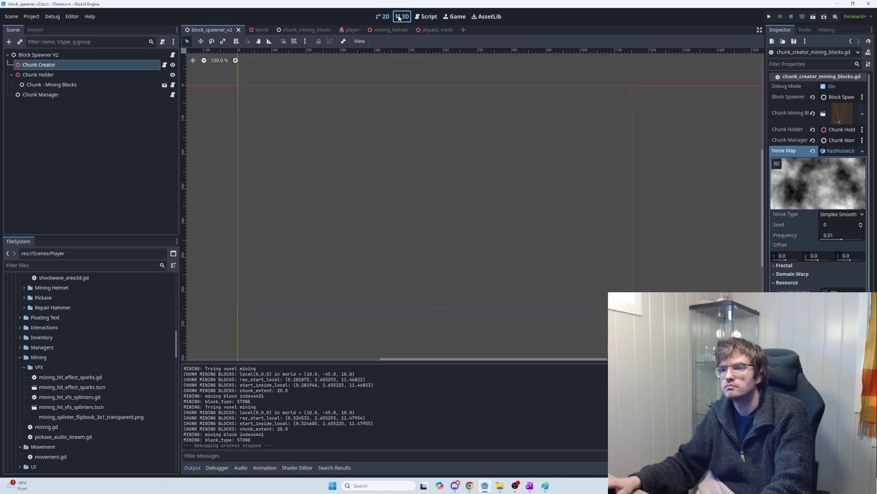
click(399, 18)
click(261, 29)
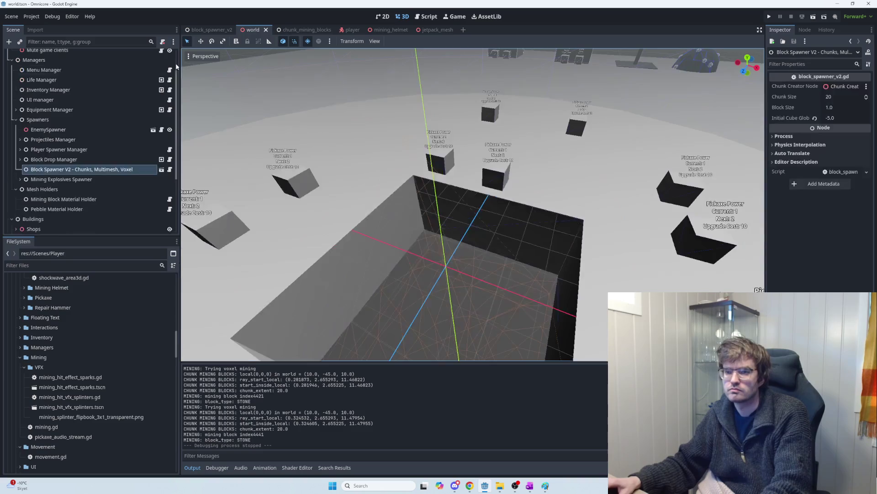
click(96, 170)
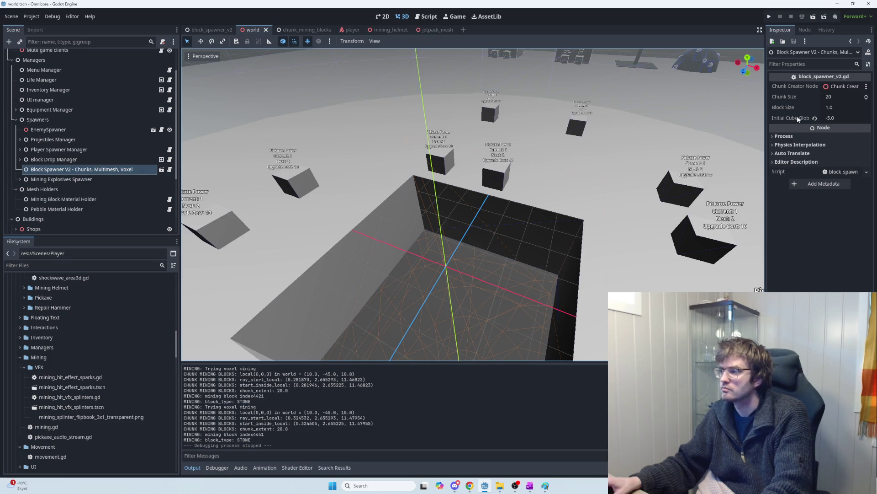
click(170, 170)
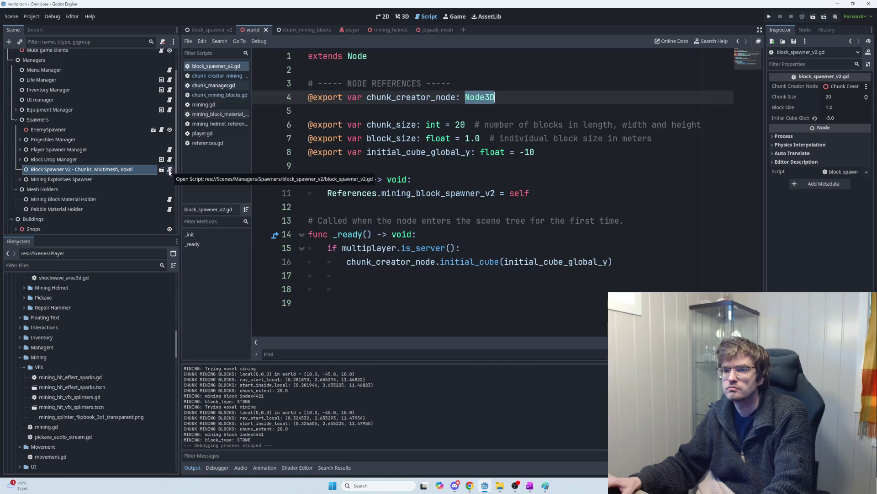
Step: Save the block_spawner_v2 scene with Ctrl+S
click(218, 29)
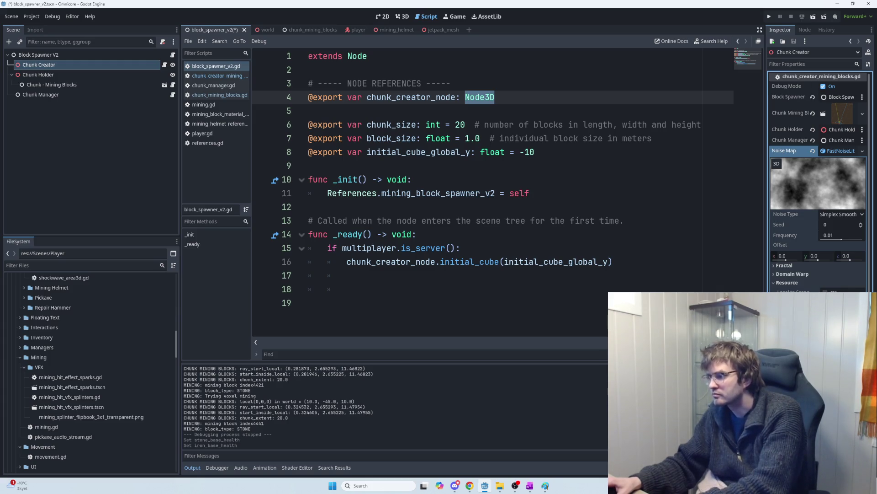
key(ctrl+s)
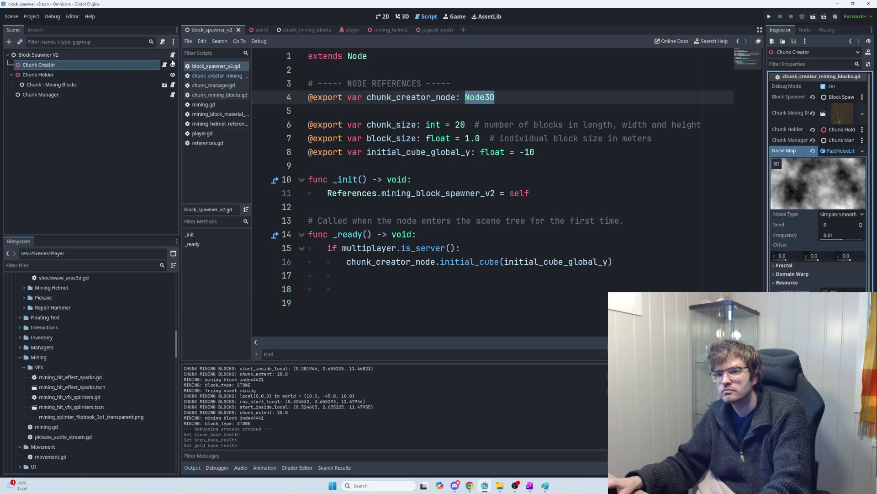
click(164, 66)
Step: Cut the Health values declaration block from chunk_creator_mining_blocks.gd
drag(498, 234, 306, 176)
key(ctrl+x)
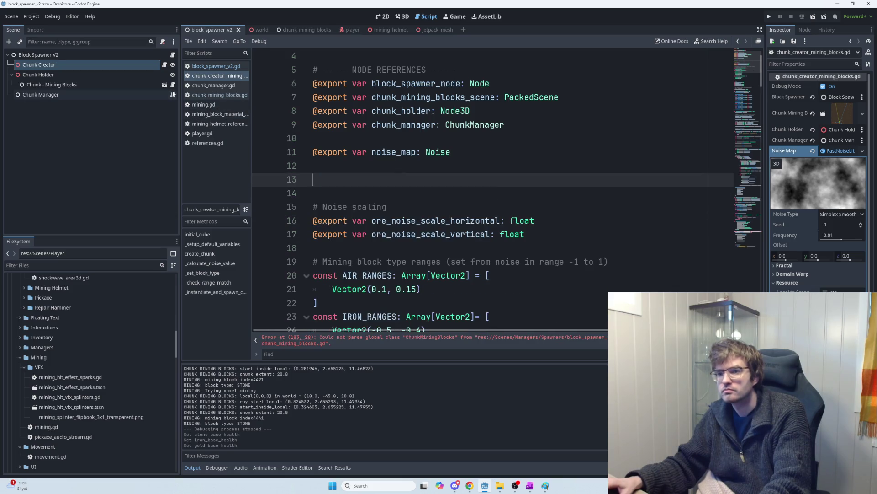
click(147, 55)
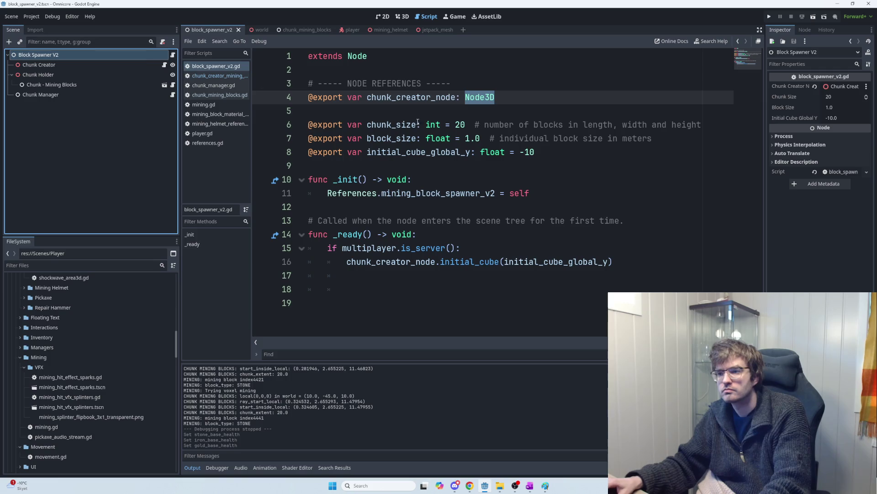
Step: Insert a comment header line above chunk_size in block_spawner_v2.gd
mouse_move(629, 263)
mouse_down()
mouse_move(373, 248)
mouse_move(336, 256)
mouse_move(344, 259)
mouse_up()
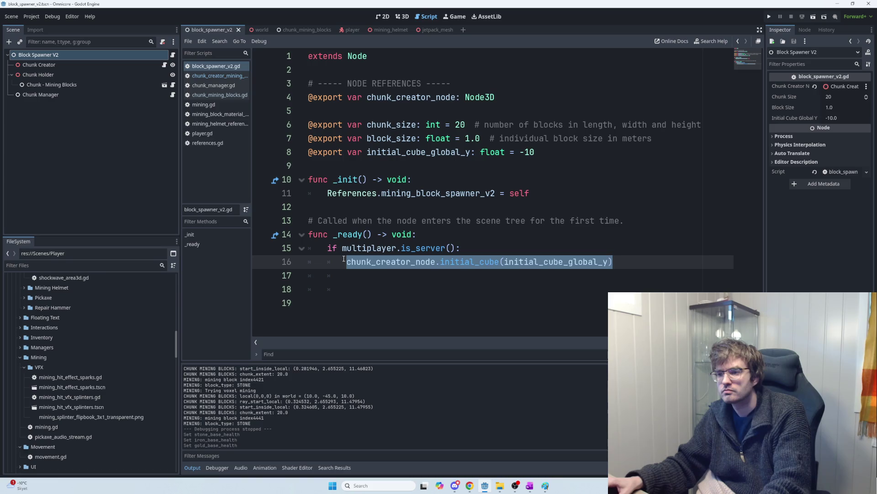
click(481, 98)
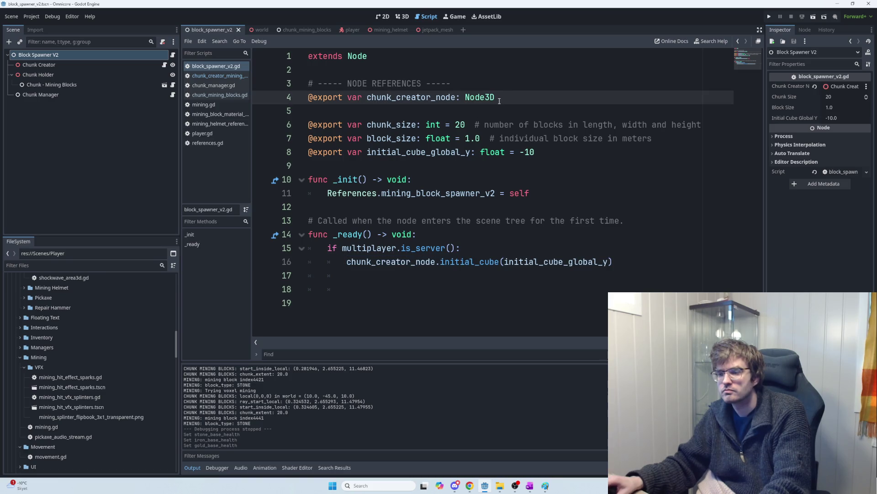
click(560, 152)
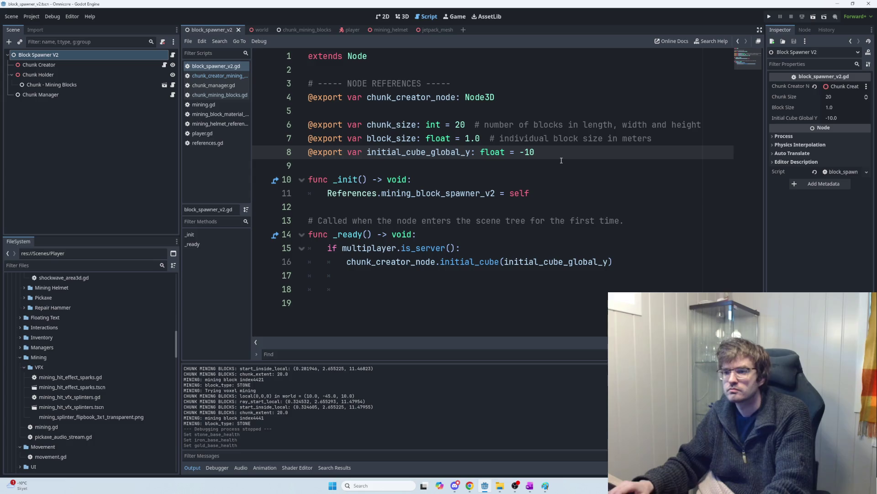
key(Up)
key(Up)
key(Home)
key(Return)
key(Up)
text(# Chu)
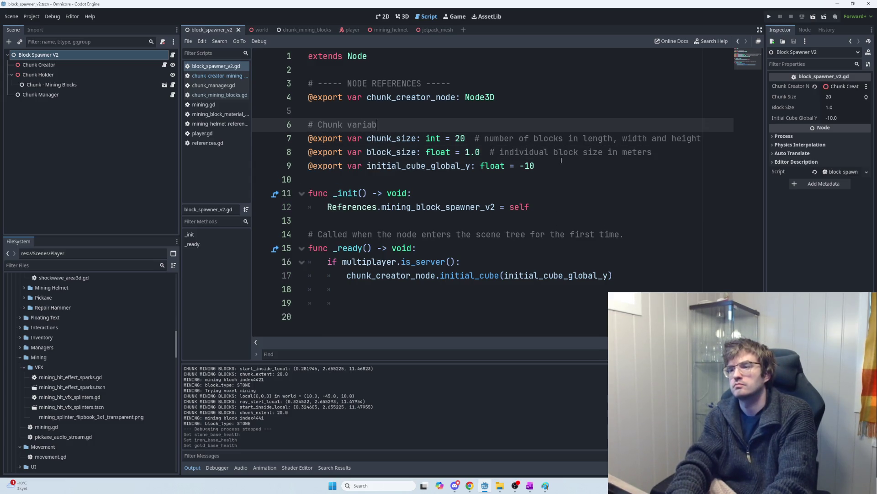
text(les)
Step: Paste the four health exports under a '# Block health variables' heading and save
click(561, 160)
key(Return)
key(Return)
text(# Block health variable)
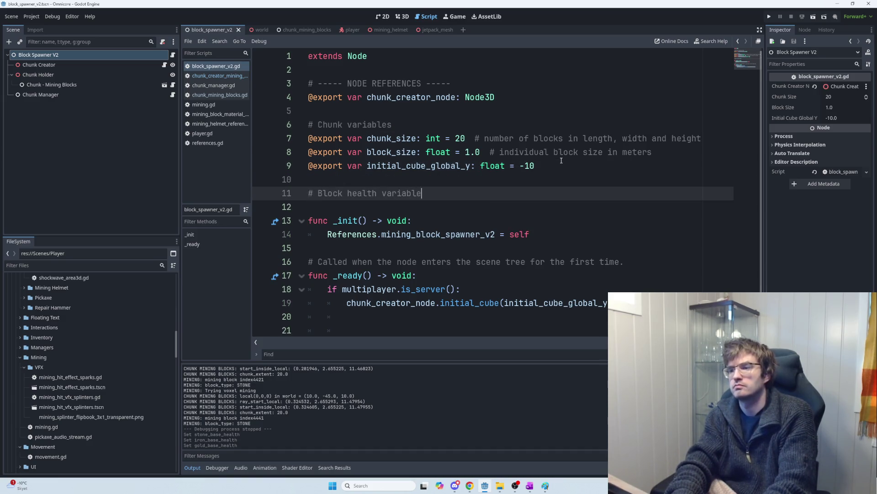
text(s)
key(Return)
key(ctrl+v)
click(293, 206)
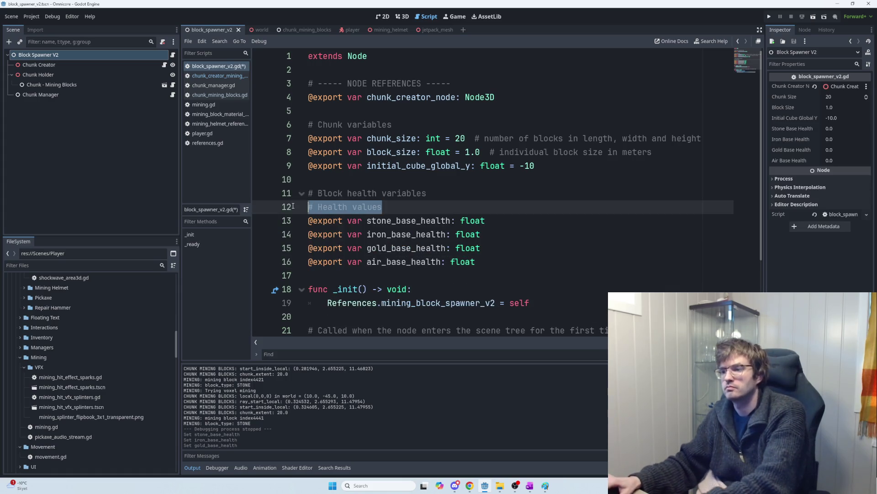
key(BackSpace)
key(BackSpace)
key(ctrl+s)
Step: Set Stone, Iron and Gold Base Health to 3, 6 and 10 in the Inspector and save
click(847, 129)
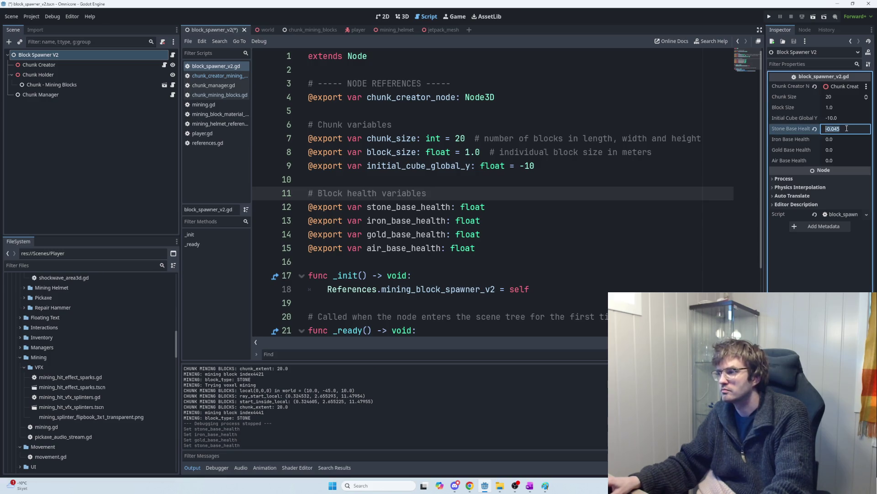
text(3)
click(834, 139)
text(6)
click(836, 151)
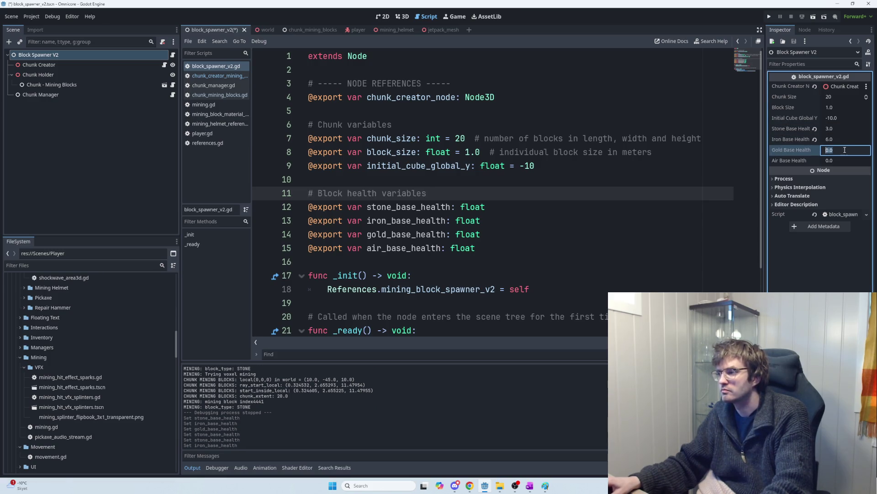
text(10)
click(652, 177)
key(ctrl+s)
Step: Select the block_spawner_node name in chunk_creator_mining_blocks.gd
double_click(408, 97)
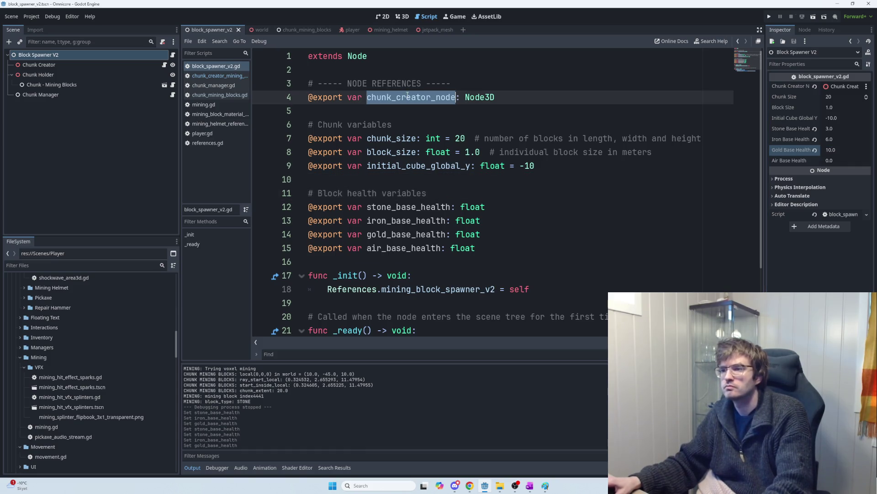
click(166, 65)
double_click(416, 83)
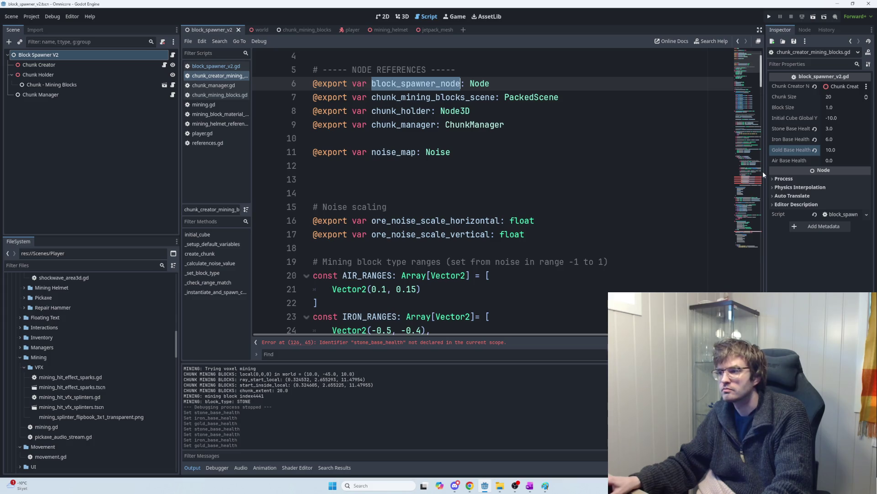
Step: Prefix stone, iron, gold and air_base_health with 'block_spawner_node.' in the match cases
click(748, 180)
click(527, 111)
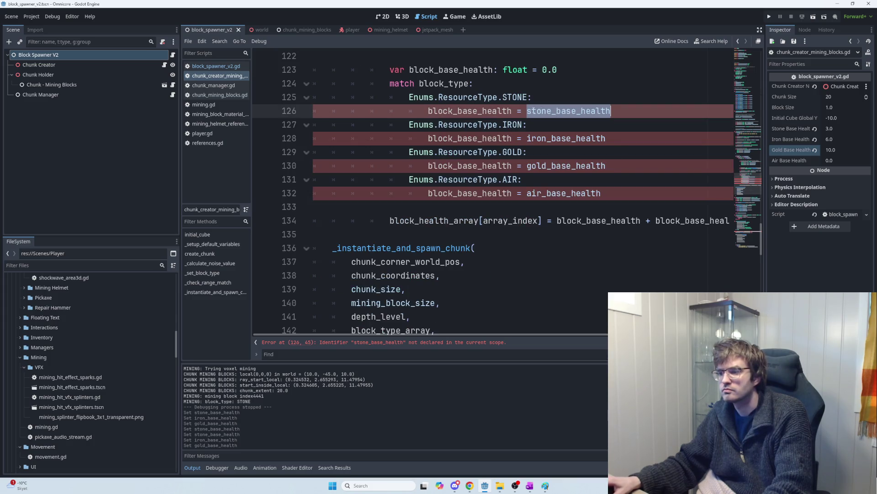
key(ctrl+v)
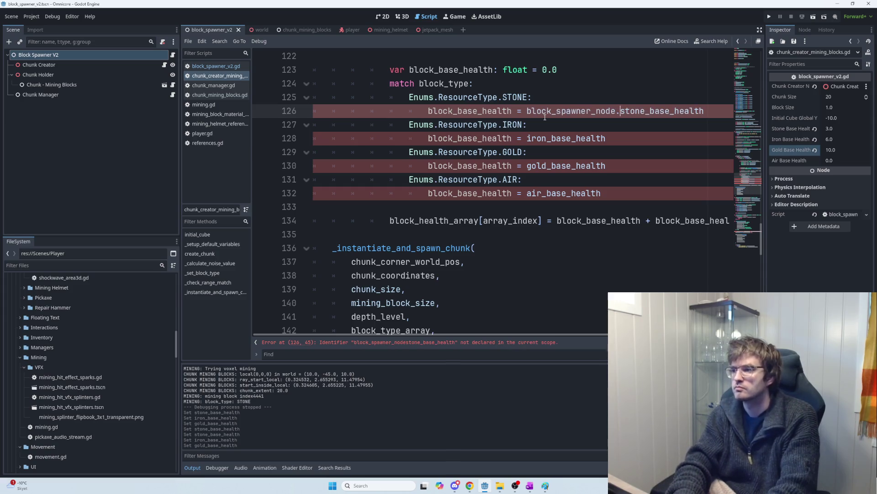
text(.)
shift+click(527, 111)
key(ctrl+c)
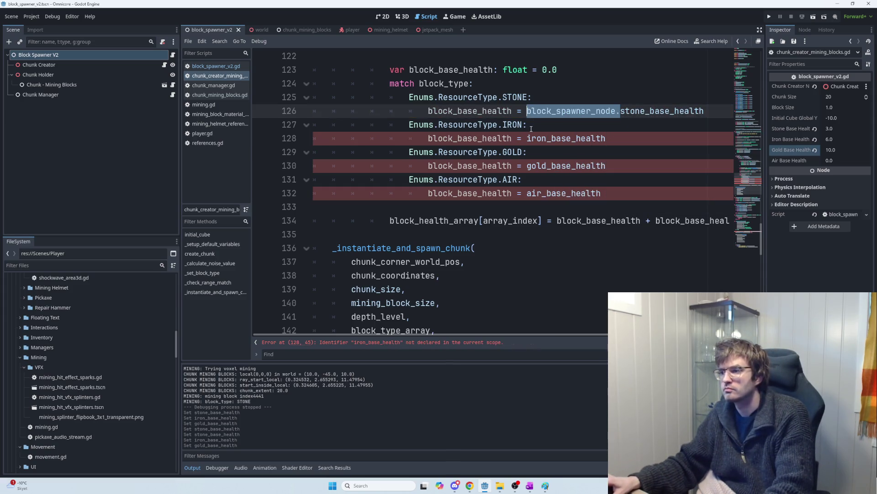
click(527, 138)
key(ctrl+v)
click(527, 166)
key(ctrl+v)
click(527, 194)
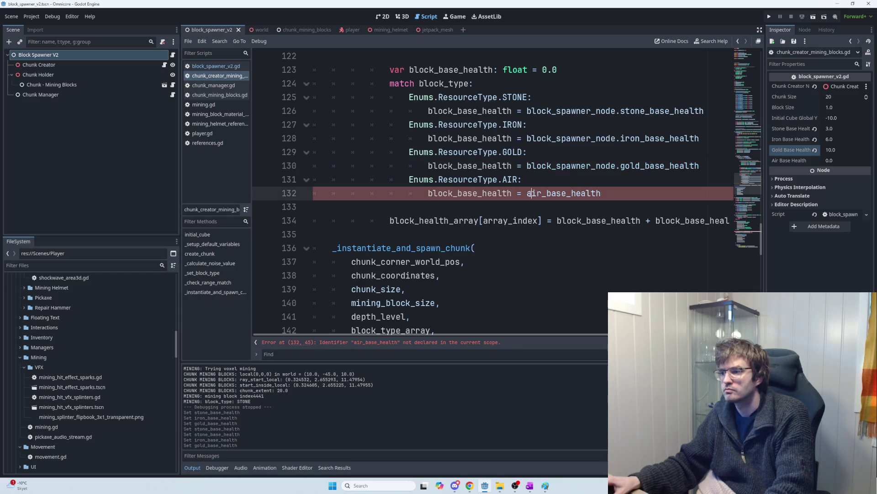
key(ctrl+v)
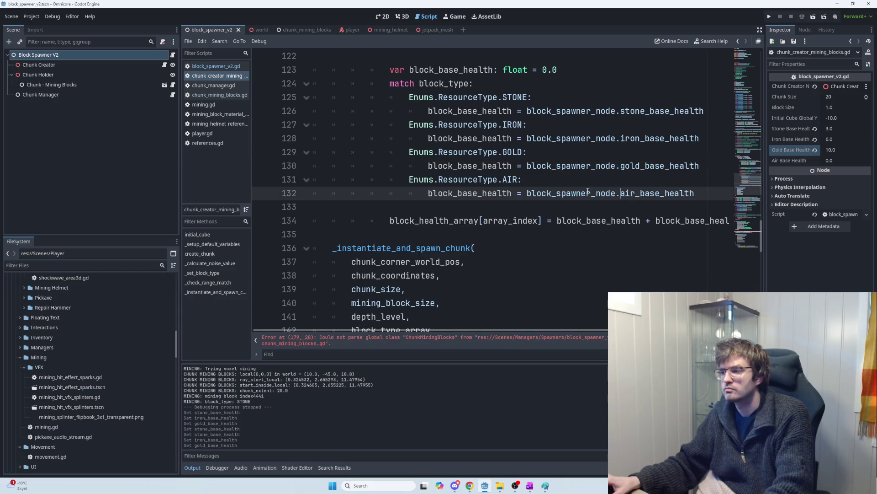
Step: Return to block_spawner_v2.gd and place the caret at the start of the file
click(173, 54)
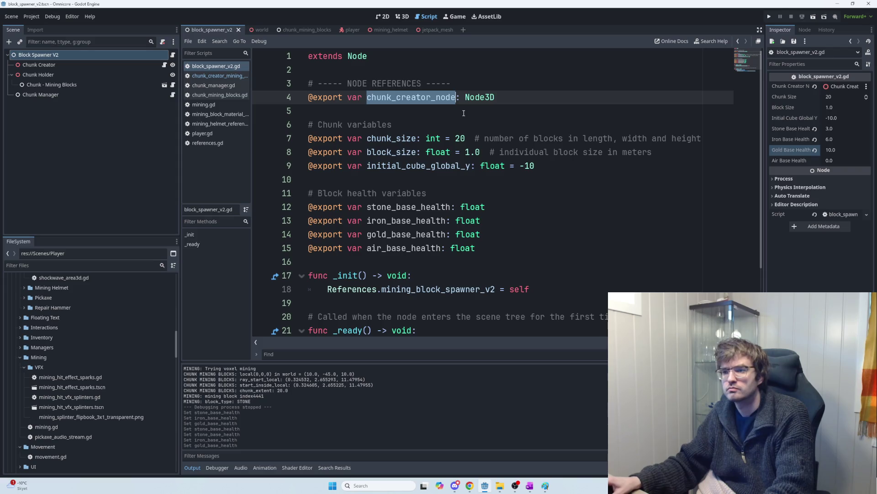
drag(309, 69, 419, 77)
click(308, 57)
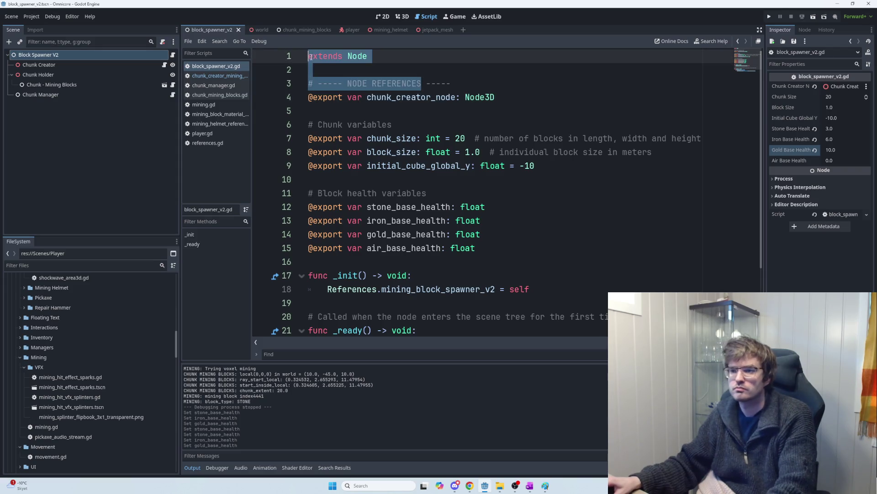
Step: Add a 'class_name BlockSpawner' declaration on a new first line of block_spawner_v2.gd
key(Return)
key(Up)
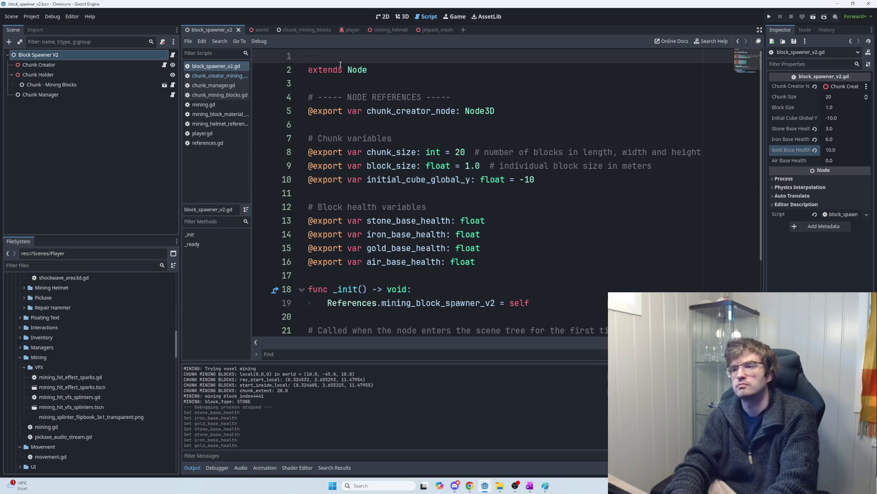
text(s_name BlockSpawner)
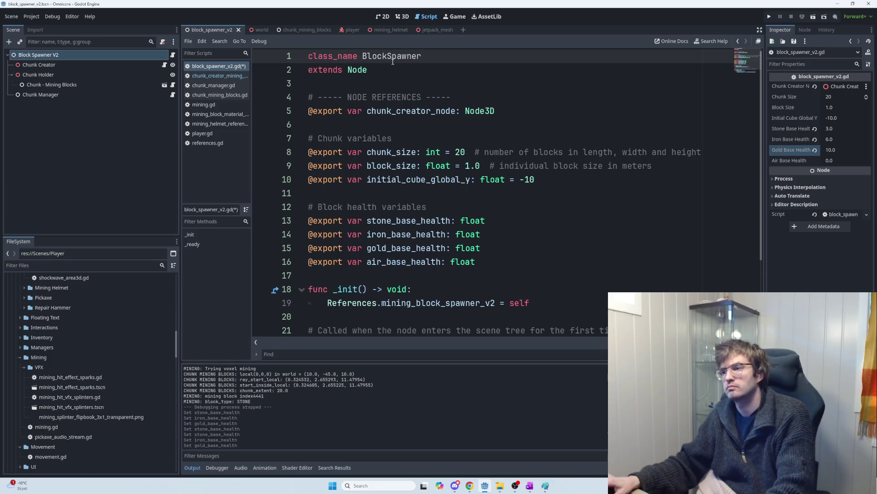
Step: In chunk_creator_mining_blocks.gd, change block_spawner_node's type from Node to BlockSpawner
click(164, 64)
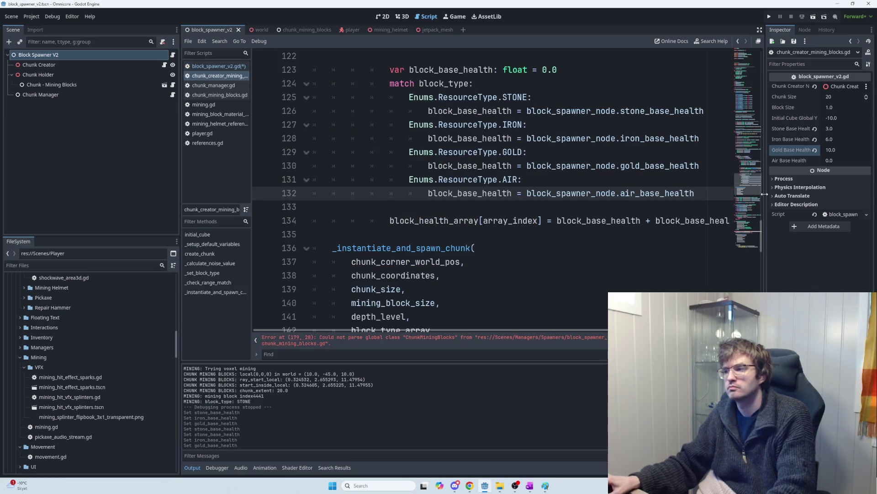
drag(762, 232, 761, 64)
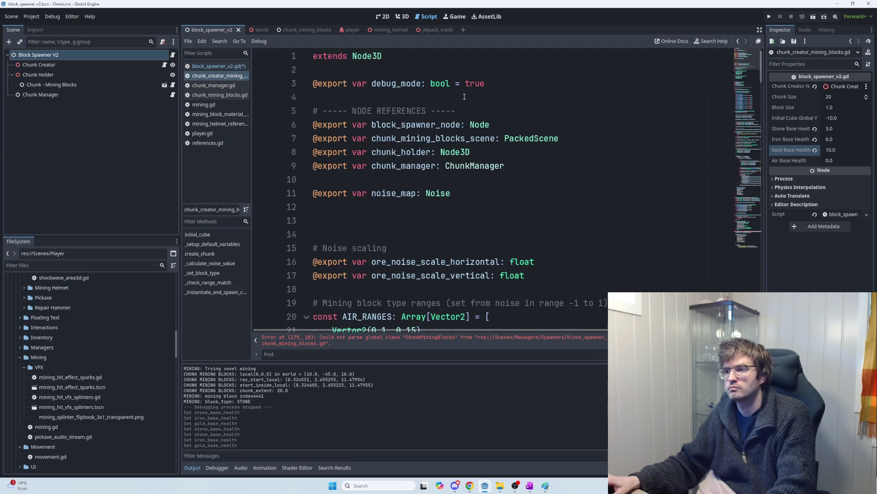
double_click(477, 123)
key(ctrl+v)
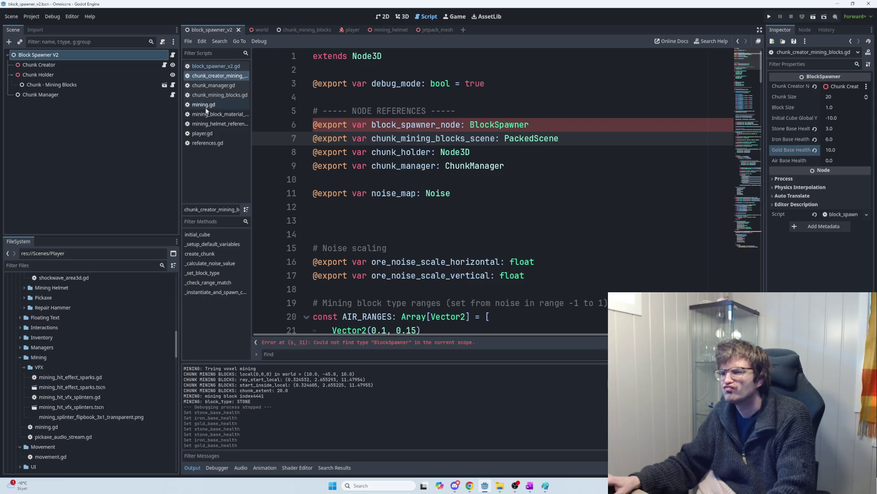
Step: Retype line 1 of block_spawner_v2.gd as 'class_name BlockSpawner', then return to chunk_creator_mining_blocks.gd
click(173, 54)
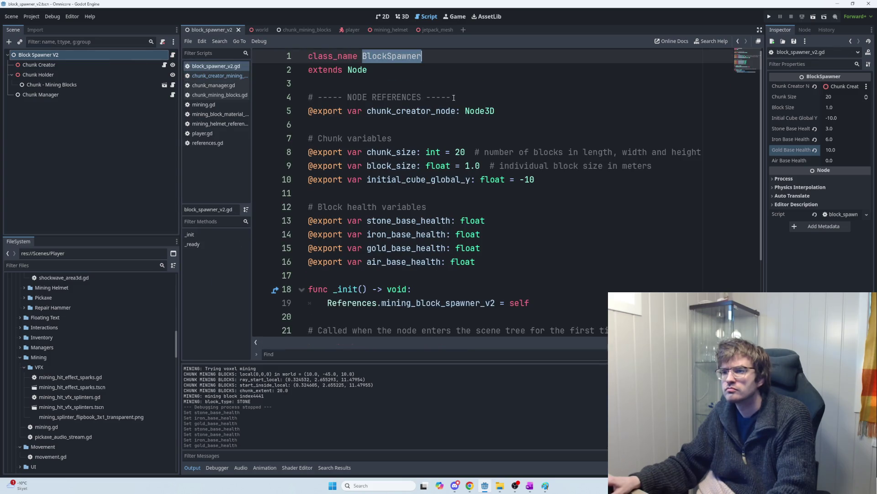
scroll(634, 185, down, 3)
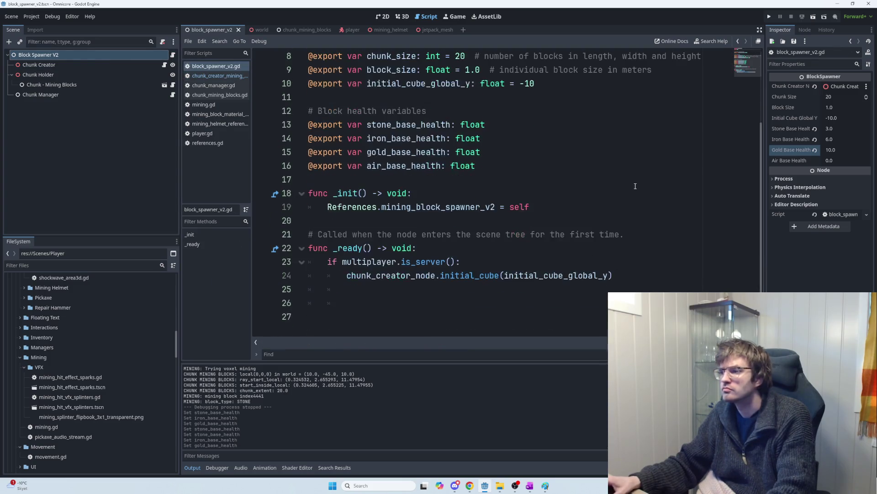
scroll(637, 187, up, 3)
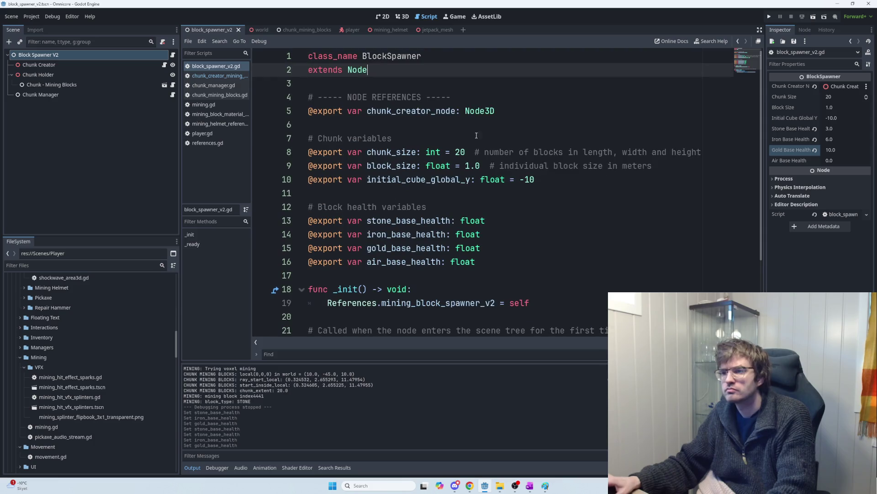
double_click(388, 56)
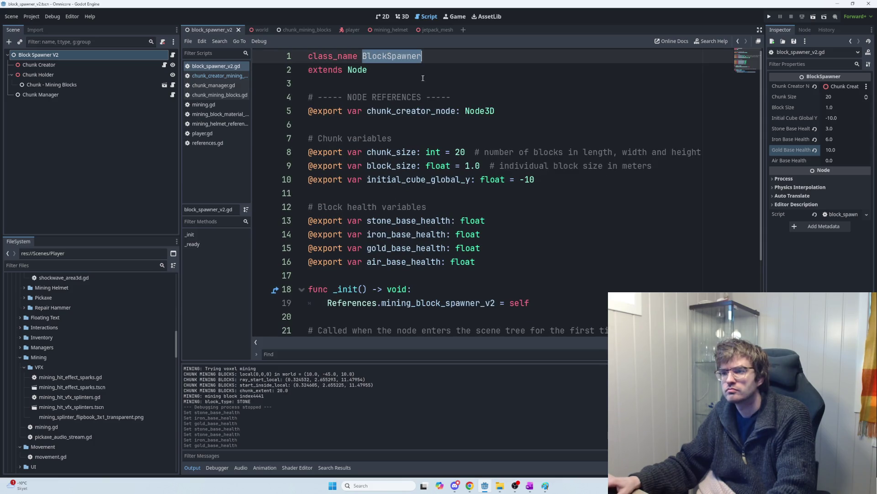
click(337, 56)
double_click(338, 56)
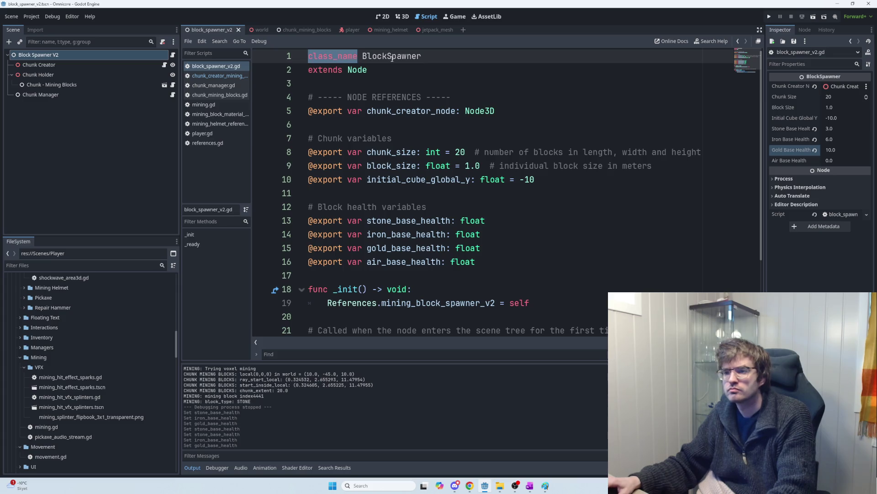
text(class)
key(Escape)
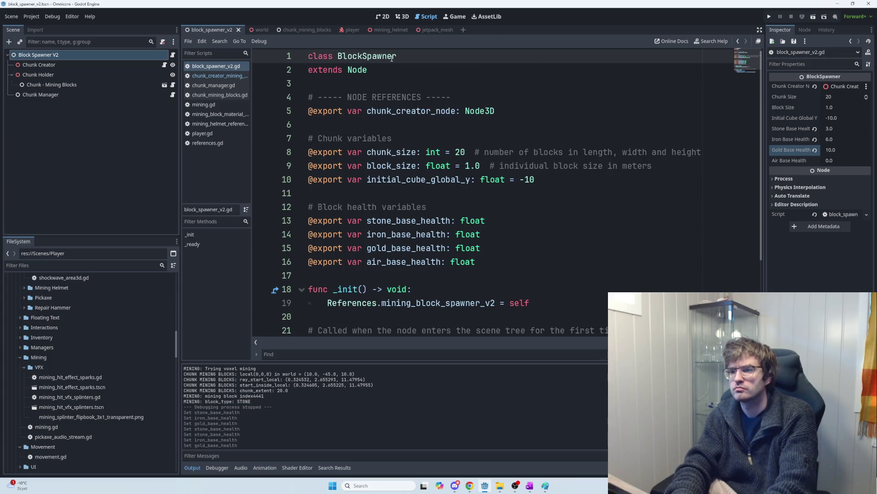
key(BackSpace)
key(BackSpace)
key(BackSpace)
text(as)
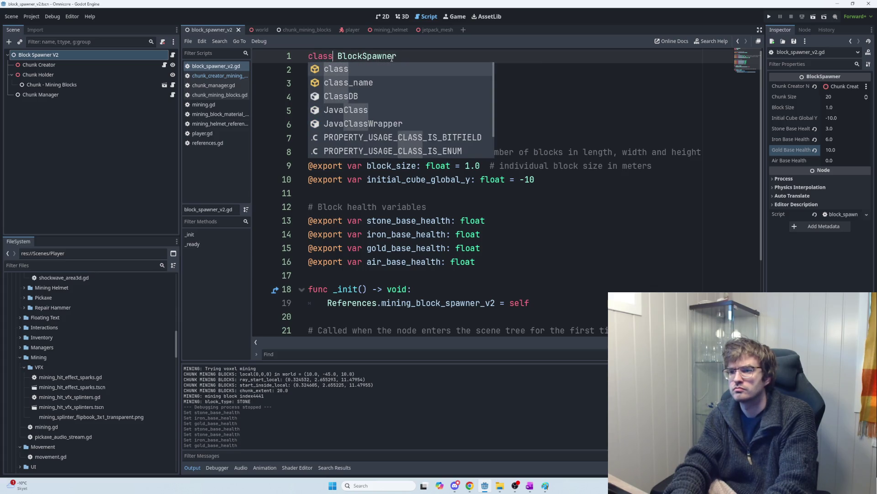
key(Escape)
text(s_nam)
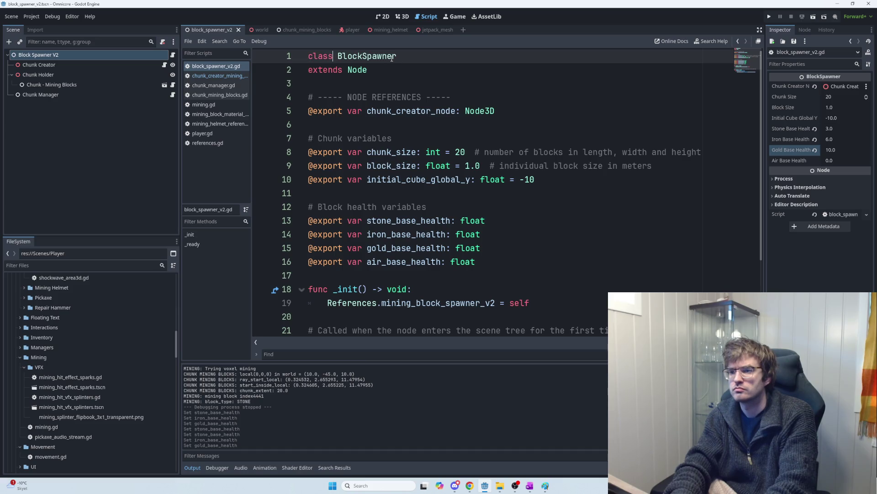
text(e)
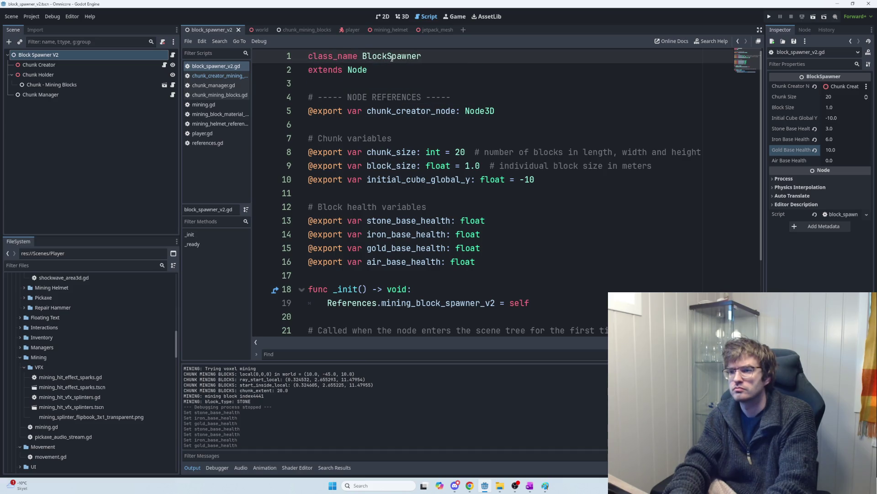
double_click(396, 55)
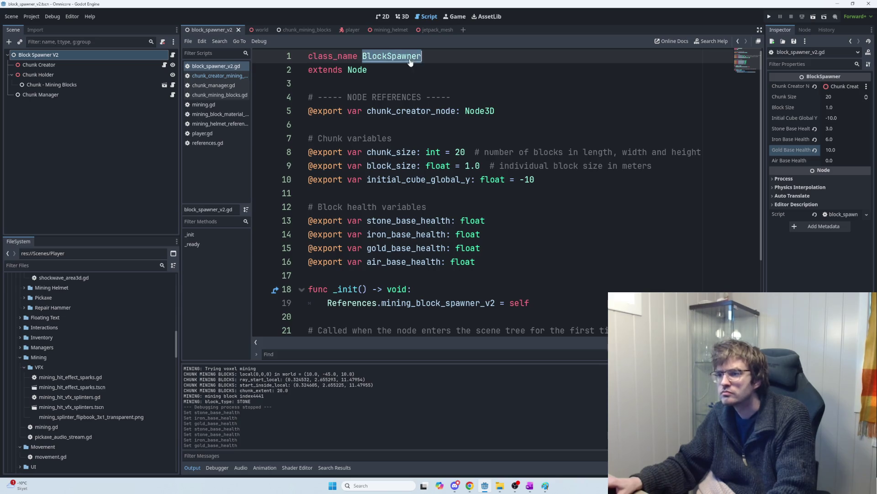
click(166, 65)
click(572, 155)
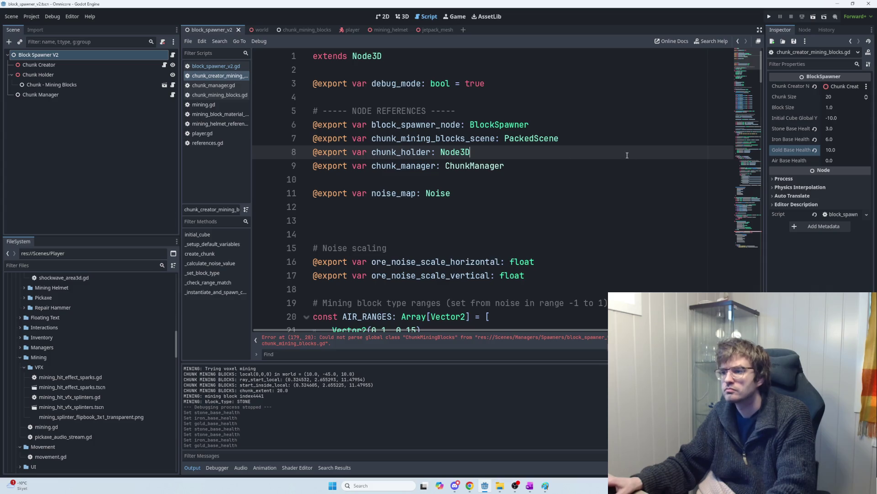
mouse_move(750, 137)
mouse_down()
mouse_move(750, 111)
mouse_move(755, 185)
mouse_up()
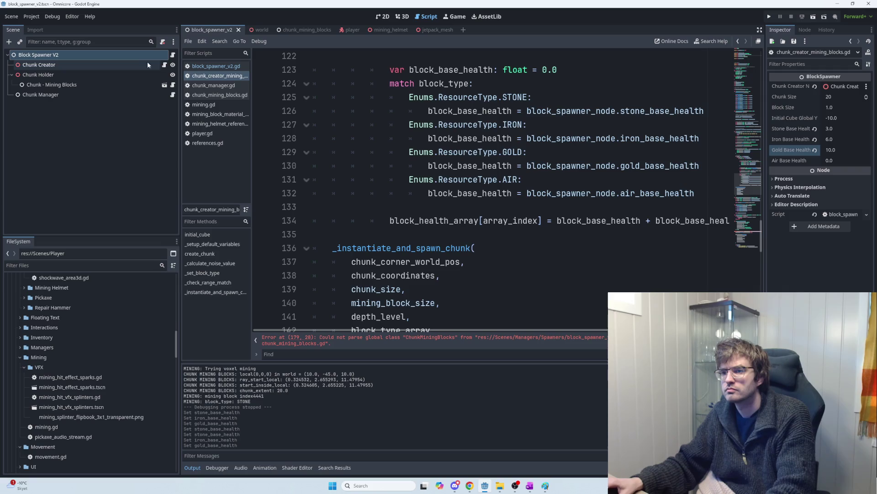
click(169, 55)
scroll(535, 182, down, 2)
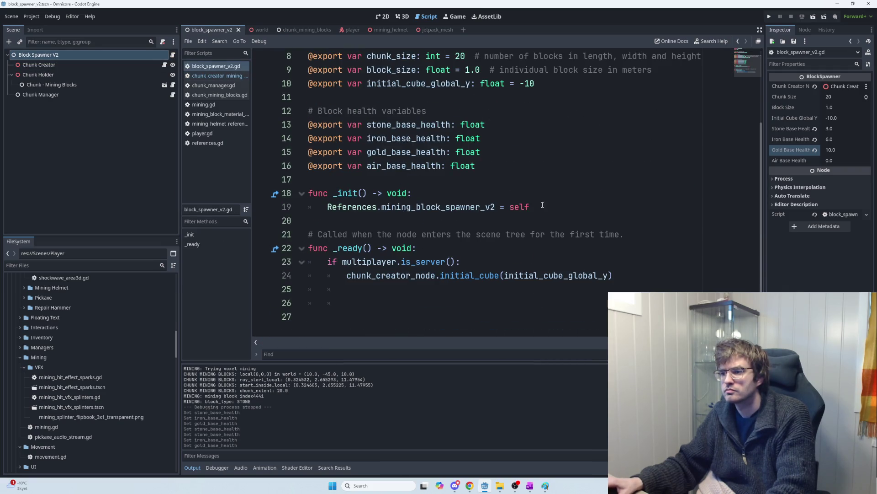
Step: Inspect the References registration on line 19, then open and scroll through chunk_mining_blocks.gd
drag(496, 206, 329, 207)
key(ctrl+c)
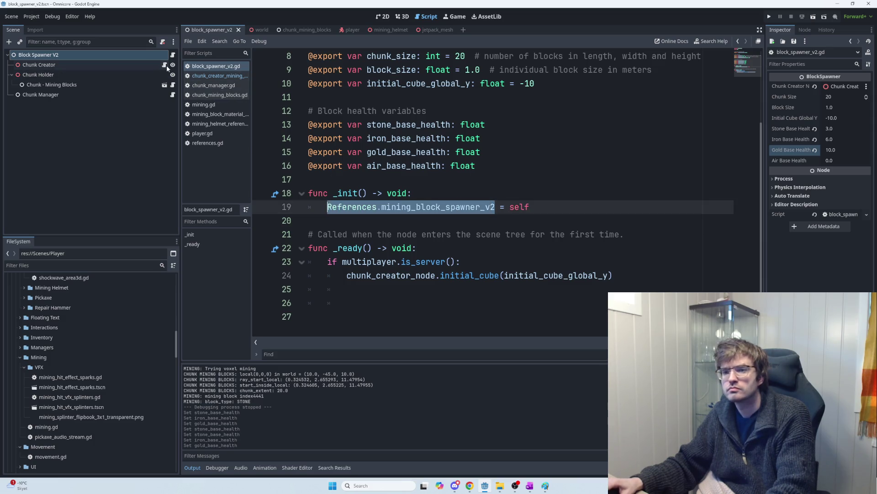
click(173, 85)
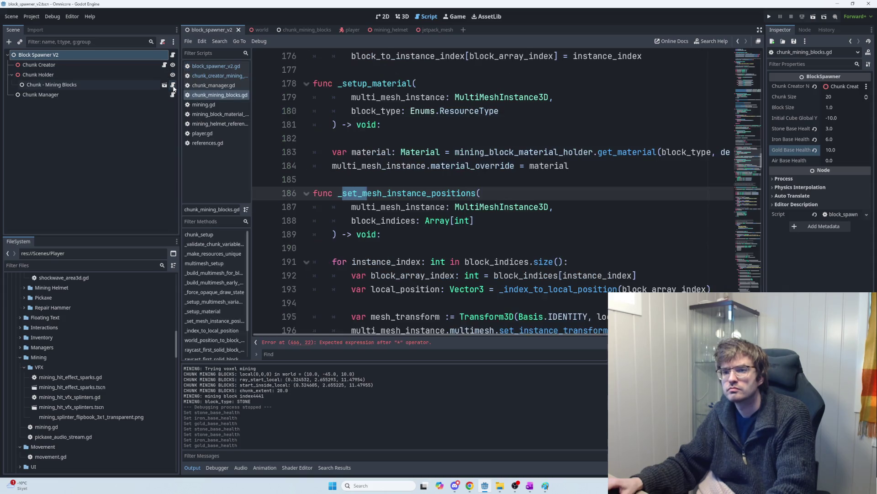
scroll(492, 203, down, 10)
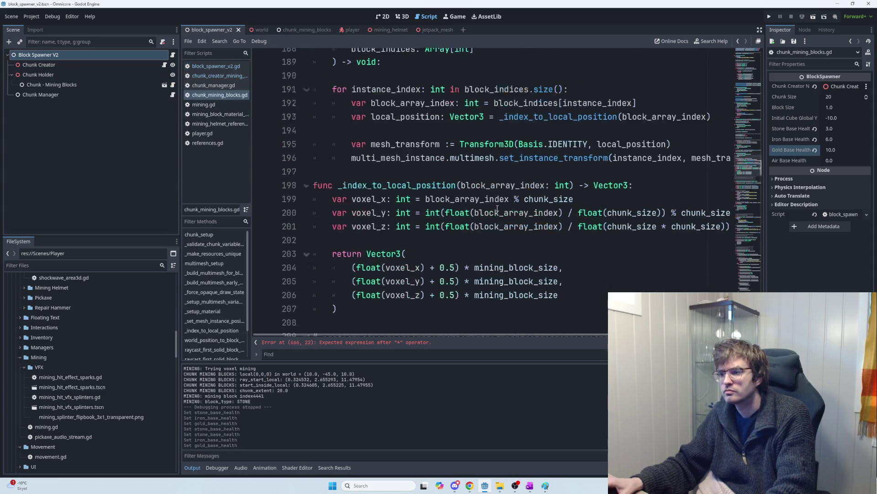
scroll(533, 223, up, 4)
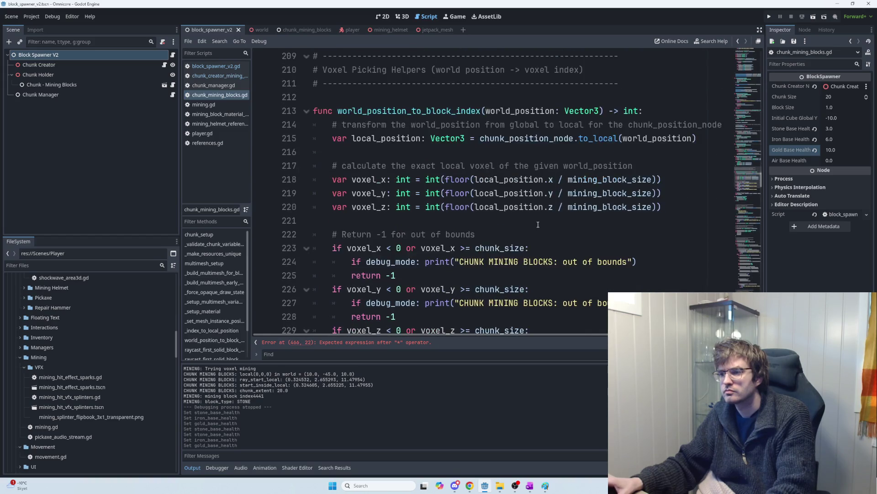
drag(761, 175, 762, 130)
key(ctrl+f)
Step: Search the script for 'damage' and delete the block_type_to_max_health function
text(damage)
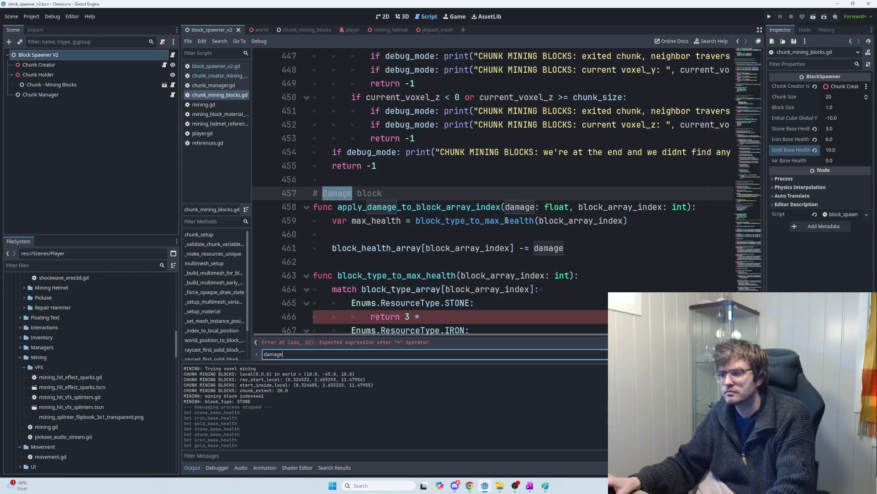
click(565, 221)
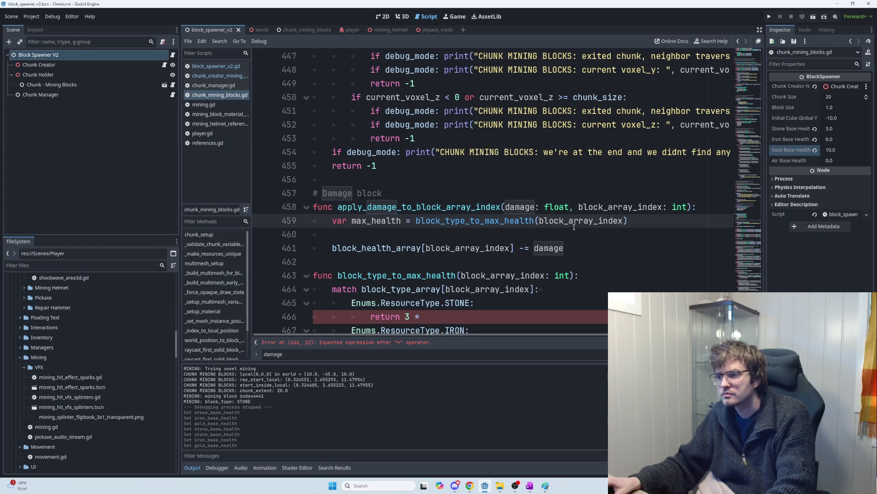
shift+click(639, 221)
scroll(639, 220, down, 3)
mouse_move(530, 262)
mouse_down()
mouse_move(363, 198)
mouse_move(457, 124)
mouse_up()
key(BackSpace)
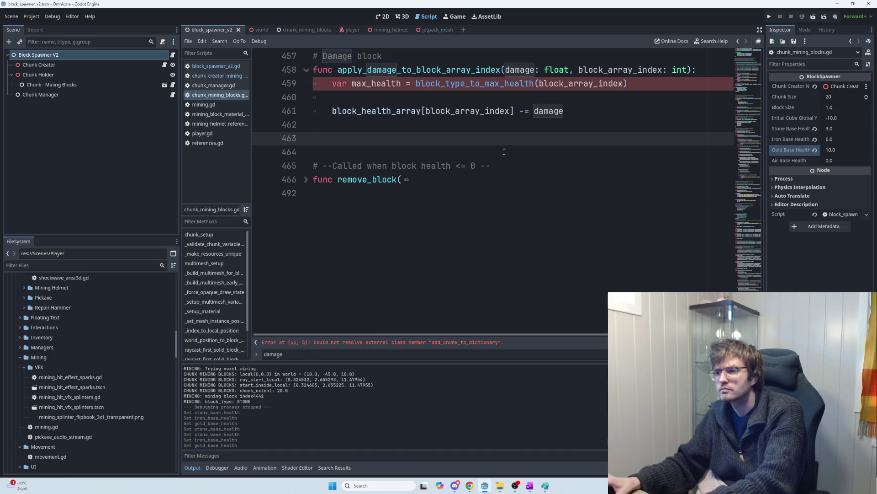
Step: Replace the max-health call on line 459 with References.mining_block_spawner_v2
scroll(467, 108, up, 4)
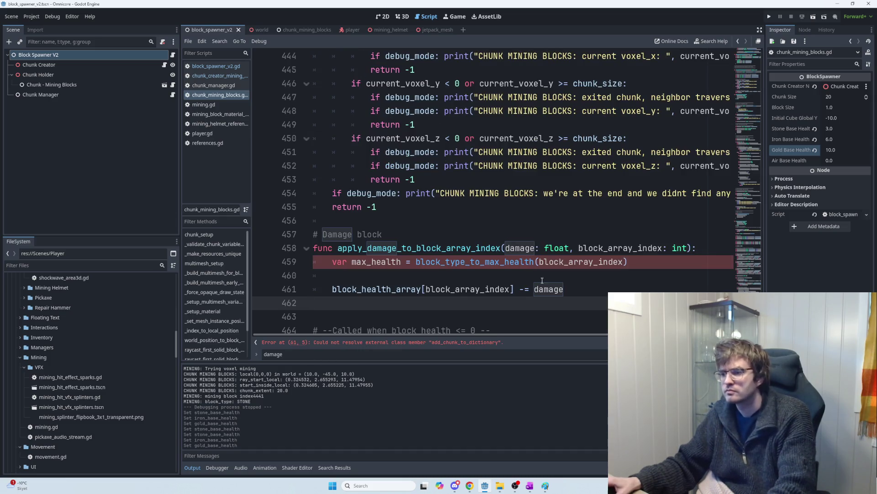
drag(634, 261, 417, 263)
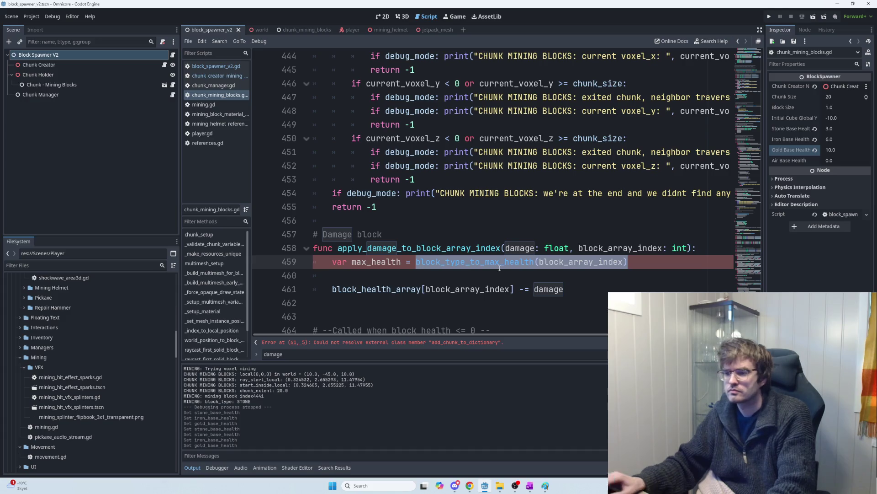
key(ctrl+v)
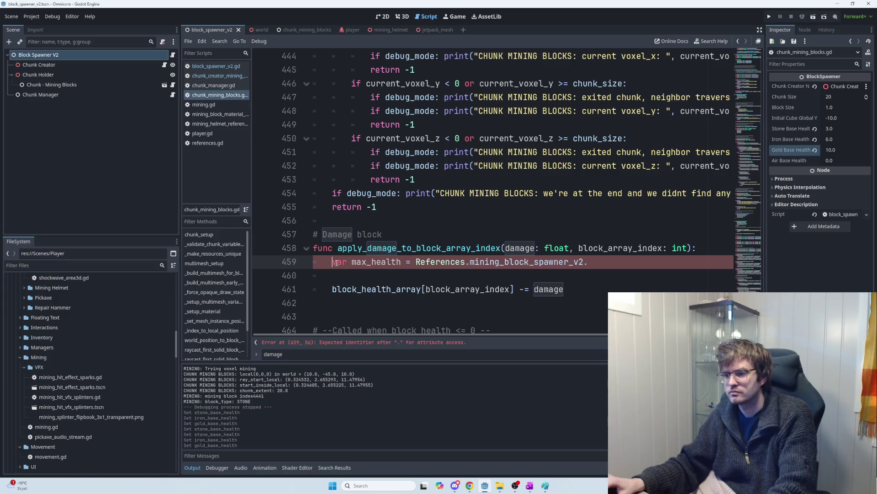
key(Return)
key(Up)
Step: Write 'var max_health = get_max_health(block_array_index)' on the new line 459
text(var_max)
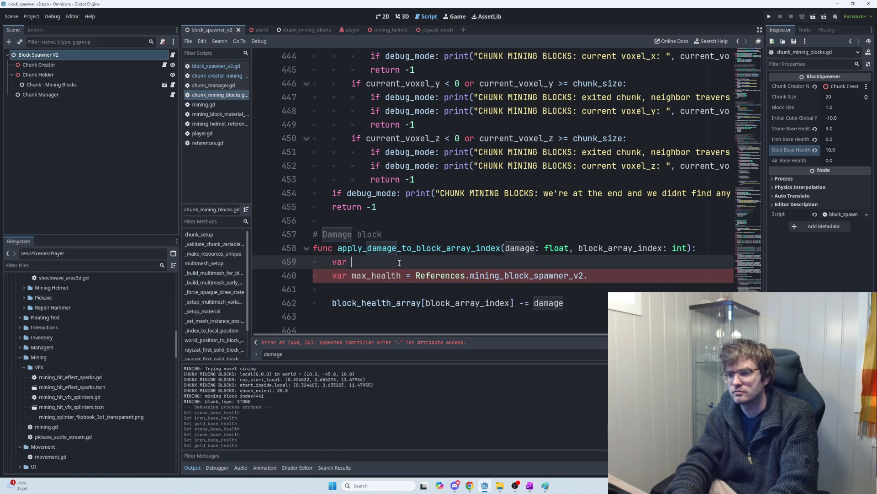
text(health)
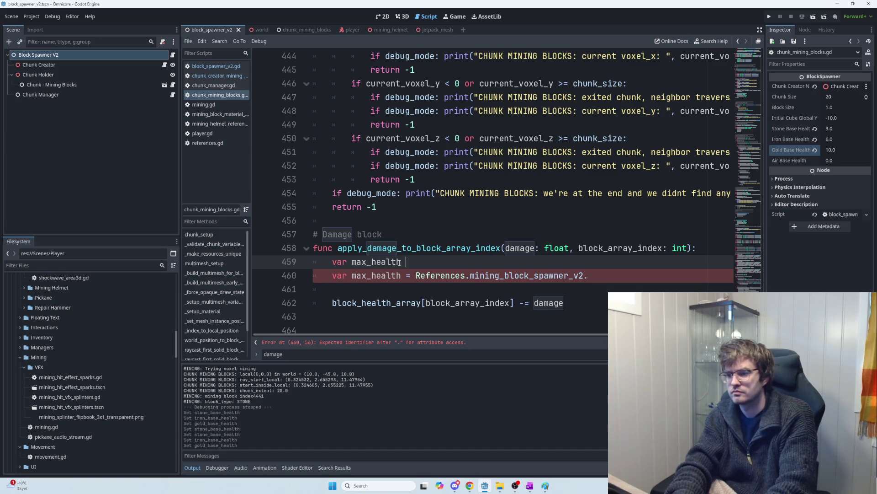
text(set_max_h)
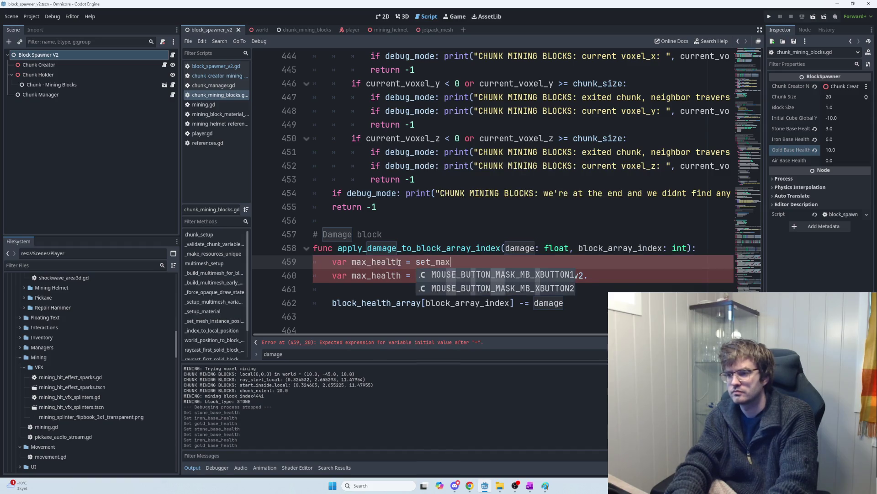
text(eat)
key(BackSpace)
key(BackSpace)
key(BackSpace)
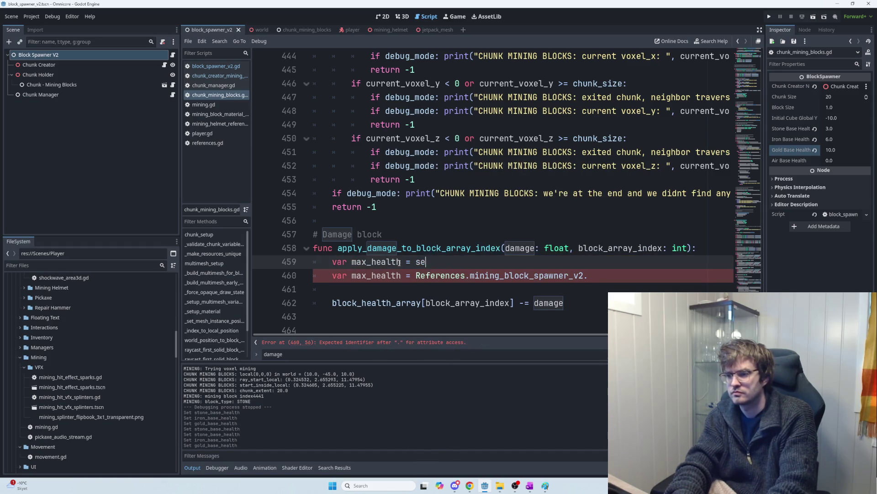
key(BackSpace)
key(BackSpace)
key(BackSpace)
text(get_max_)
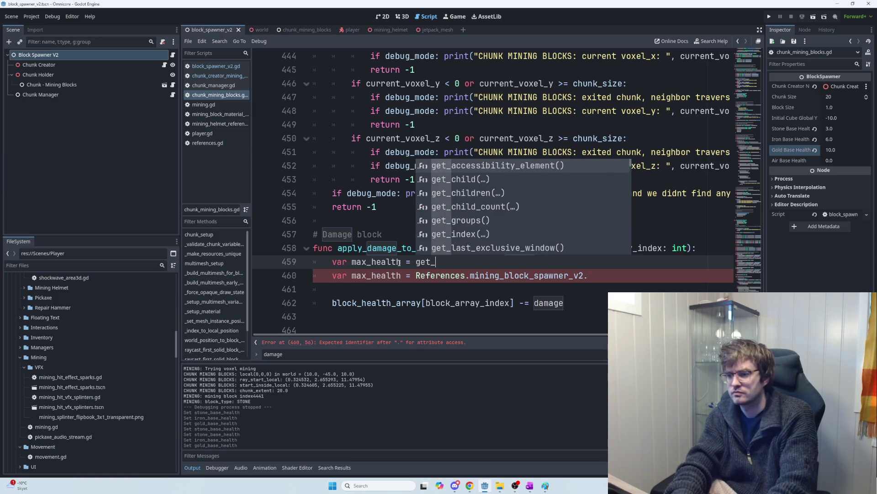
text(health()
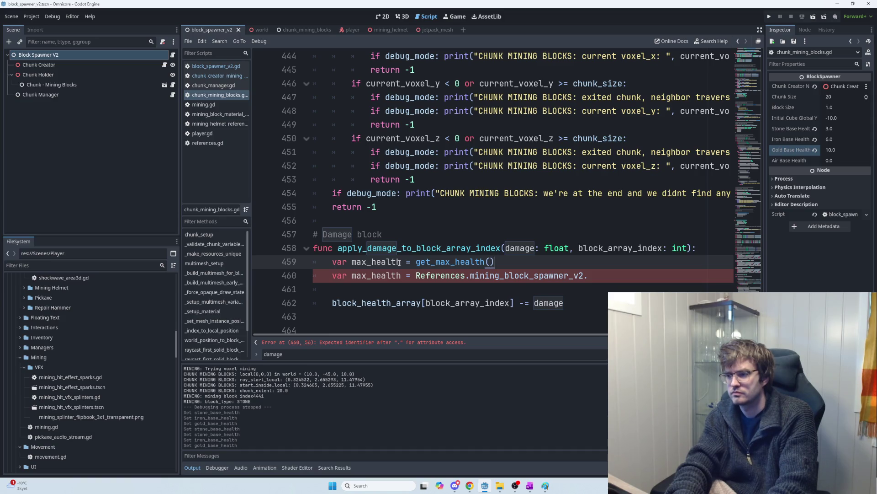
scroll(541, 212, down, 2)
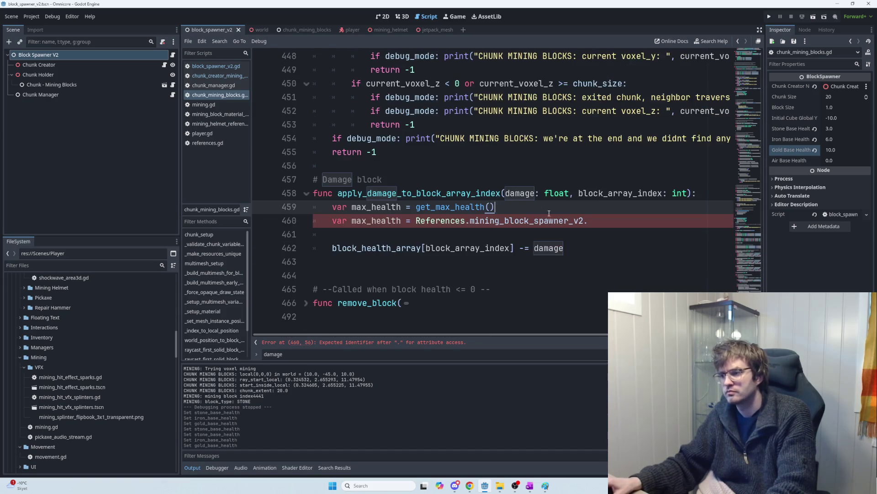
text(block_array_index)
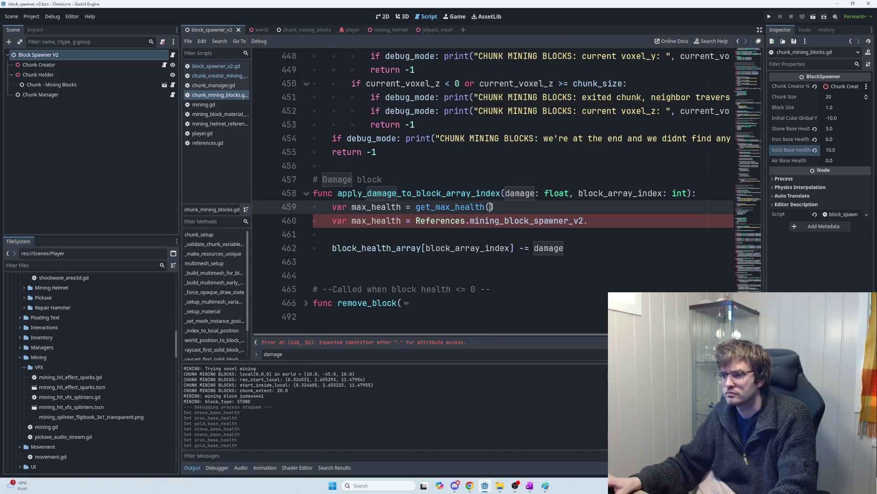
Step: Delete the old References-based max_health line, leaving a blank line below the function
mouse_move(589, 221)
mouse_down()
mouse_move(334, 220)
mouse_move(416, 223)
mouse_up()
key(BackSpace)
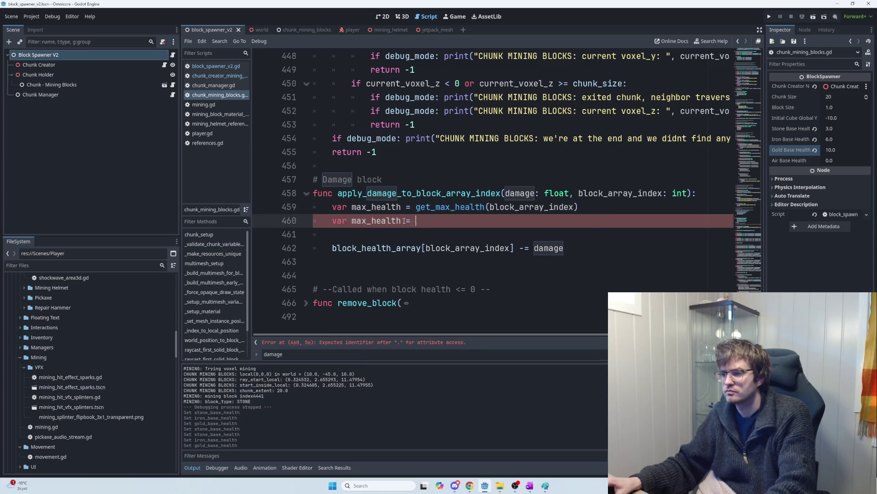
key(shift+Home)
key(ctrl+c)
key(BackSpace)
key(BackSpace)
click(414, 261)
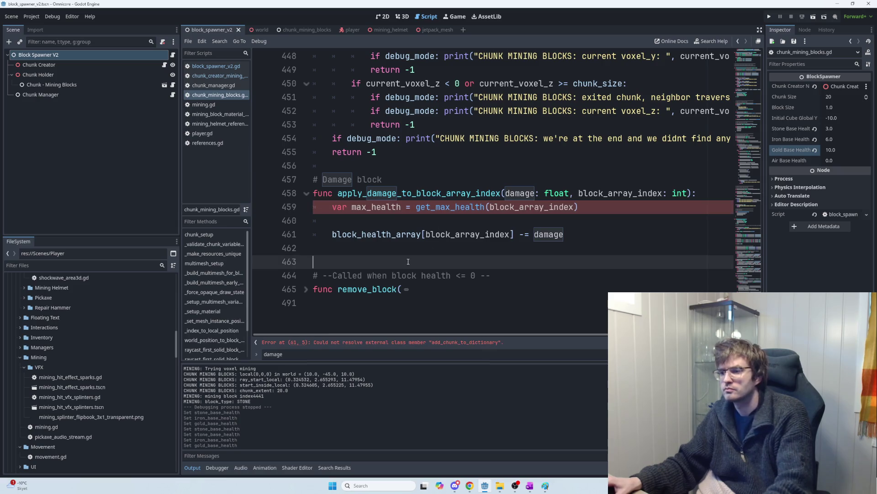
Step: Start a new function get_max_health(block_array_index: int): below the damage function
key(Return)
click(414, 259)
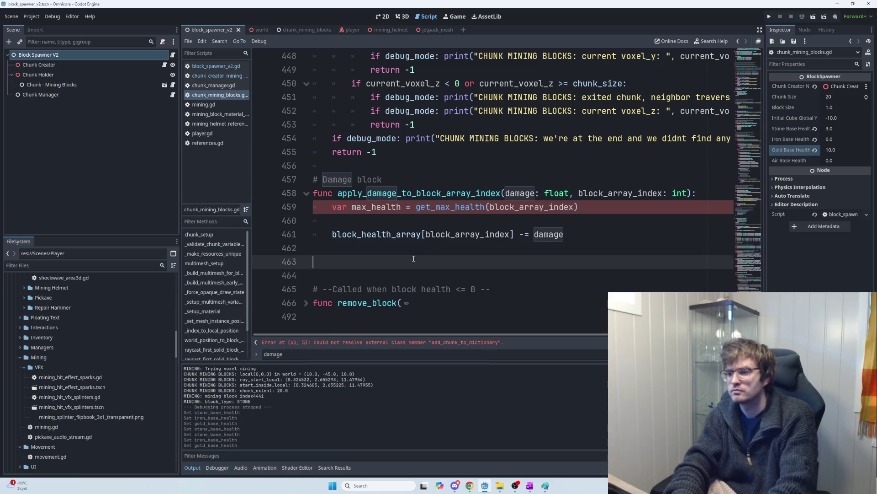
text(max_health)
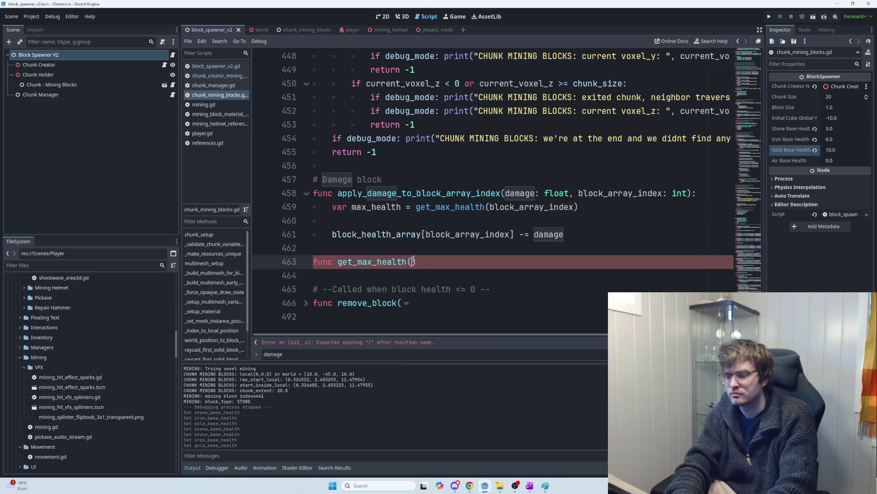
text((block_a)
text(rray_index:)
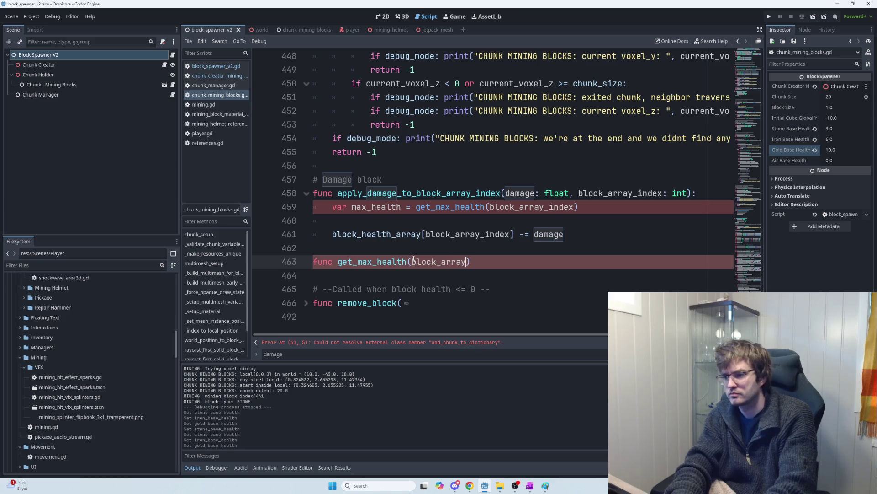
text( int):)
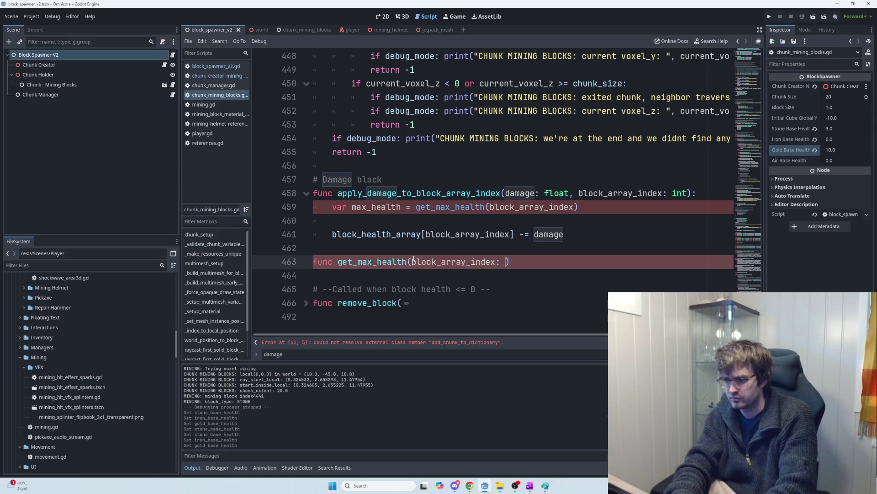
key(Return)
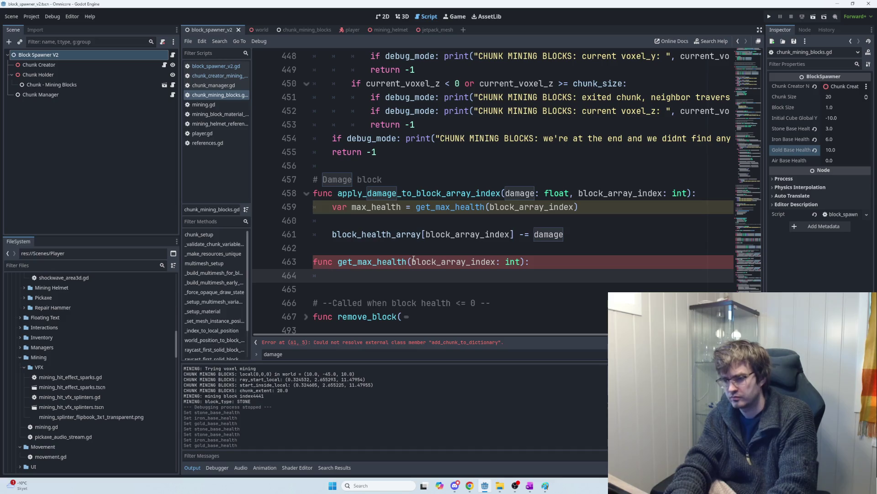
Step: Add 'var block_type = block_type_array[block_array_index]' as the function's first line
text(l)
key(BackSpace)
key(BackSpace)
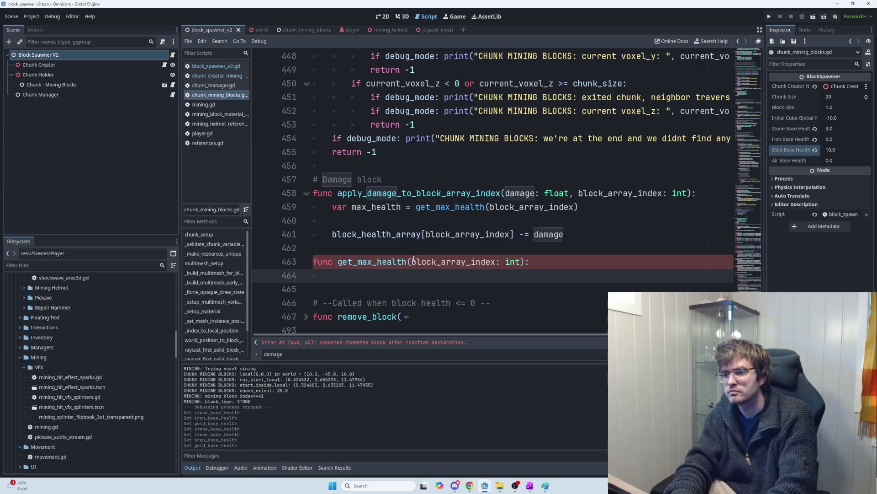
text(e = block)
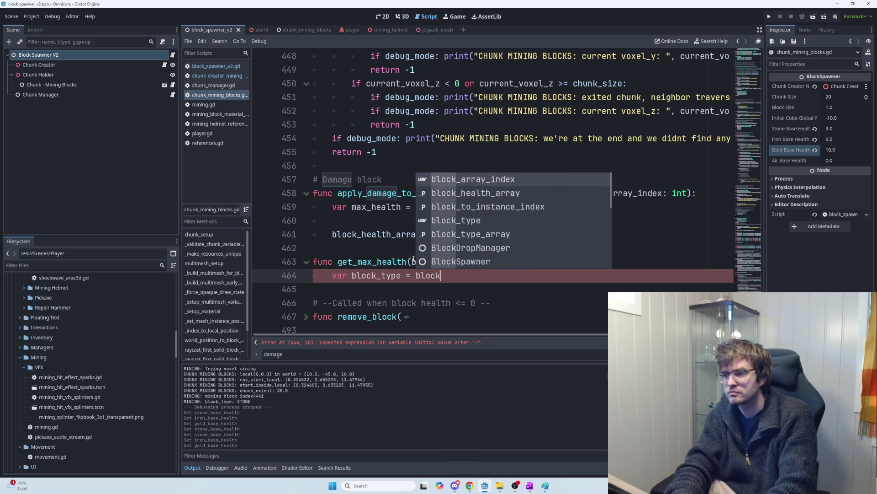
key(Down)
key(Down)
key(Up)
key(Up)
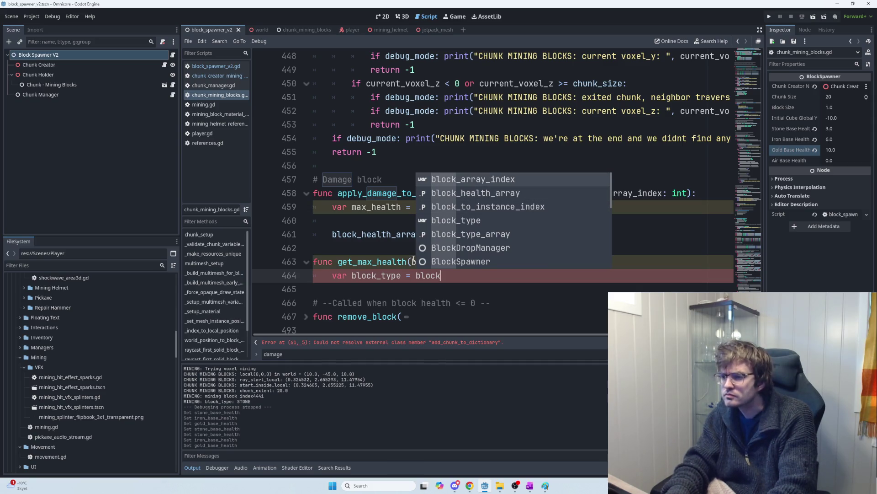
key(Down)
key(Down)
key(Down)
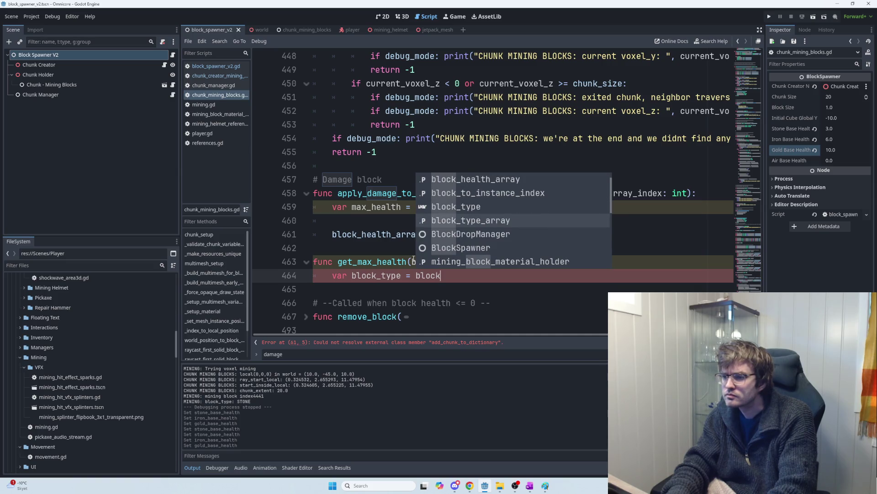
key(Return)
text([)
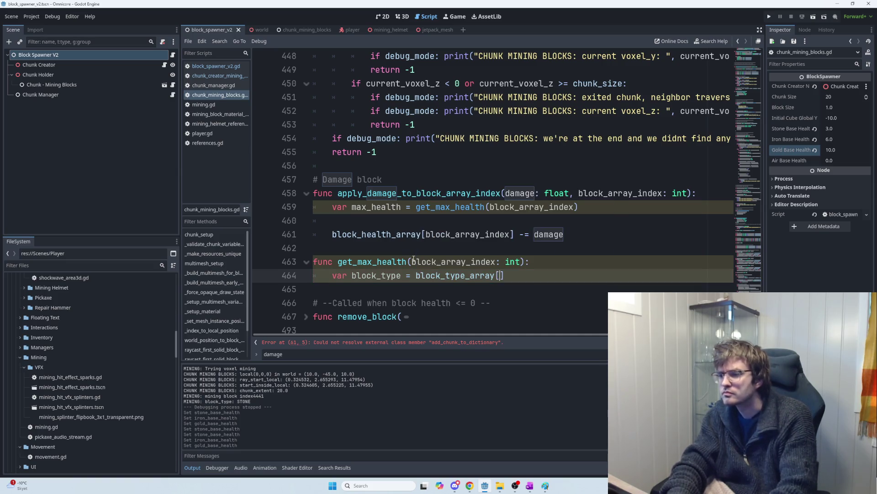
text(block_array)
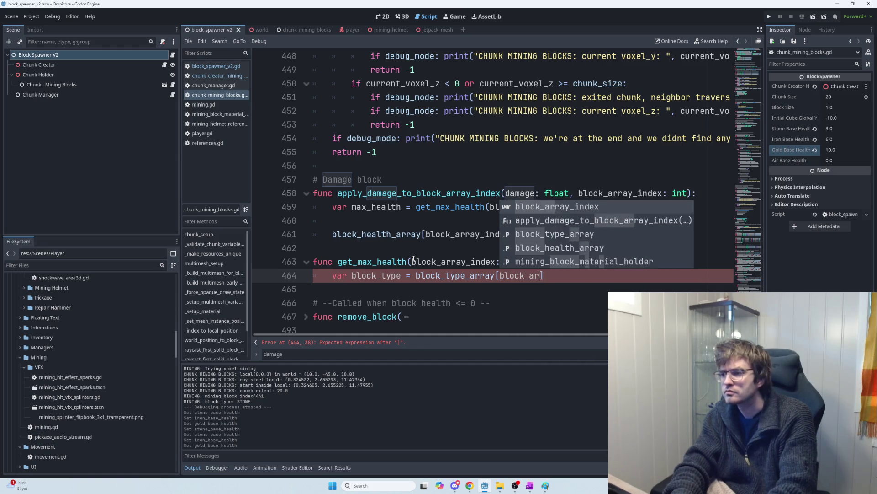
key(Return)
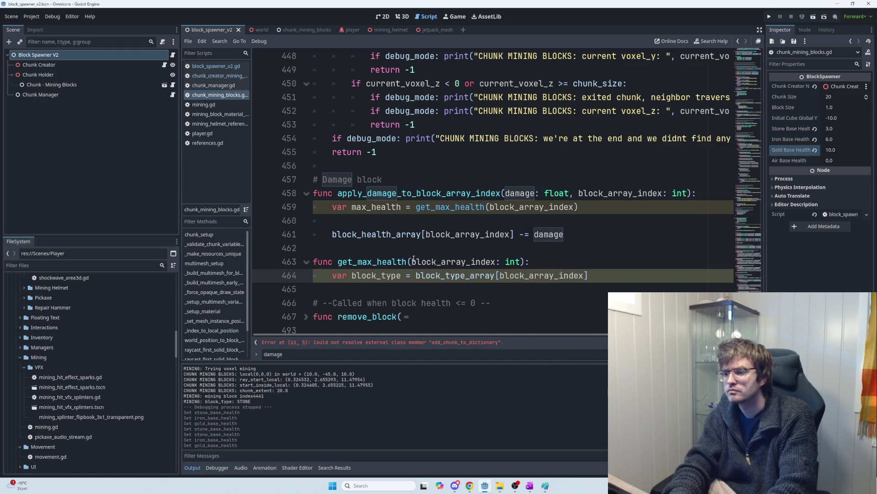
key(Return)
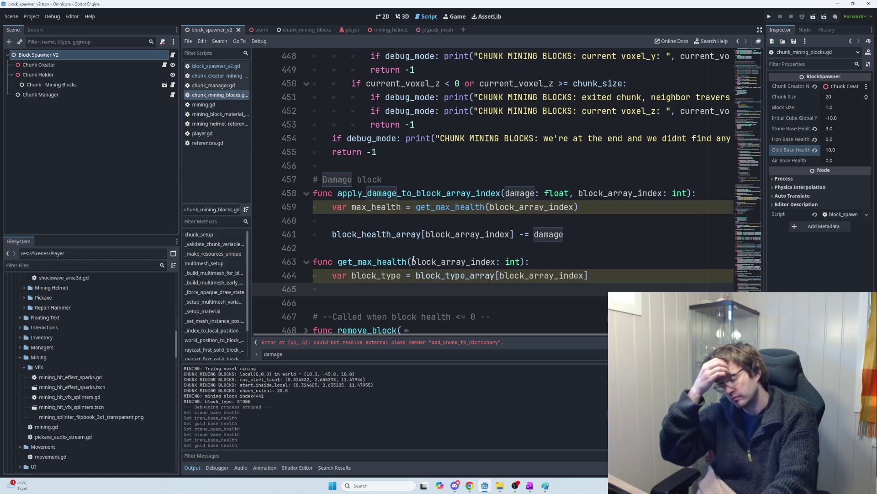
Step: Add 'match block_type:' with an Enums.ResourceType.STONE case
text(match block_type:)
key(Return)
text(Enums.)
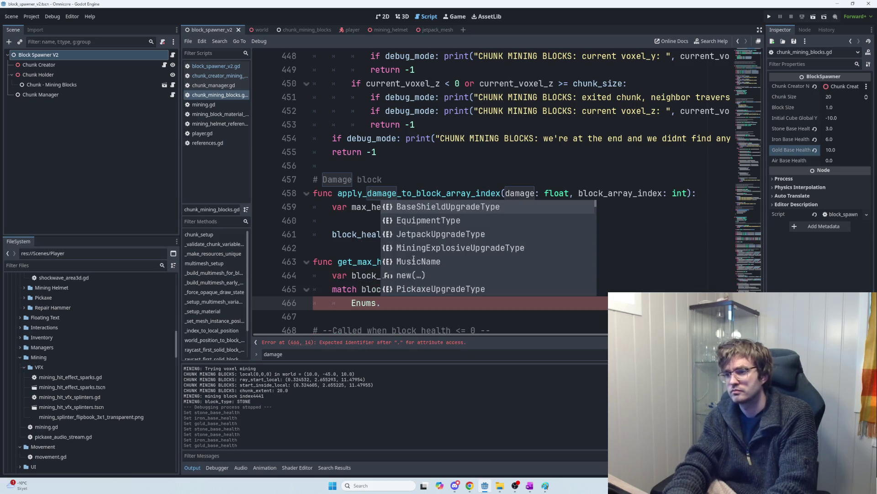
text(R)
key(Return)
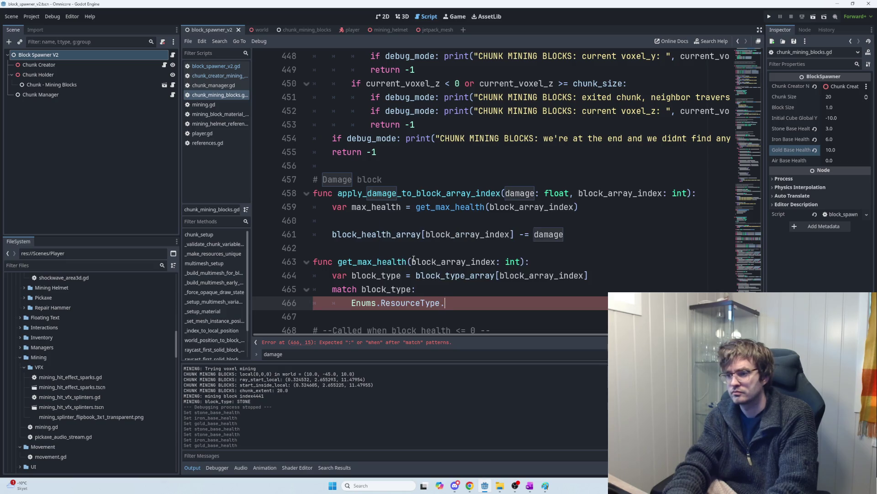
text(S)
key(Return)
text(:)
key(Return)
Step: Begin the STONE case with 'return References.mining_block_spawner_v2.'
text(References.mining_block_spawner_v2.)
key(ctrl+z)
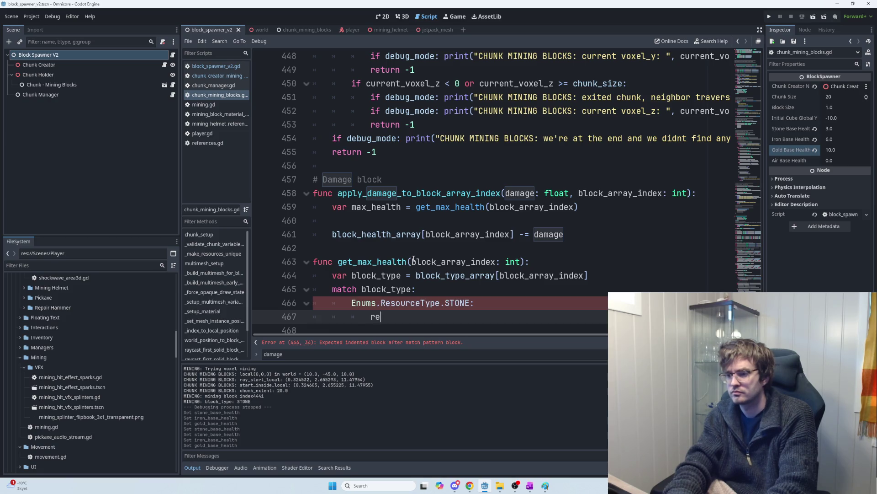
text(turn)
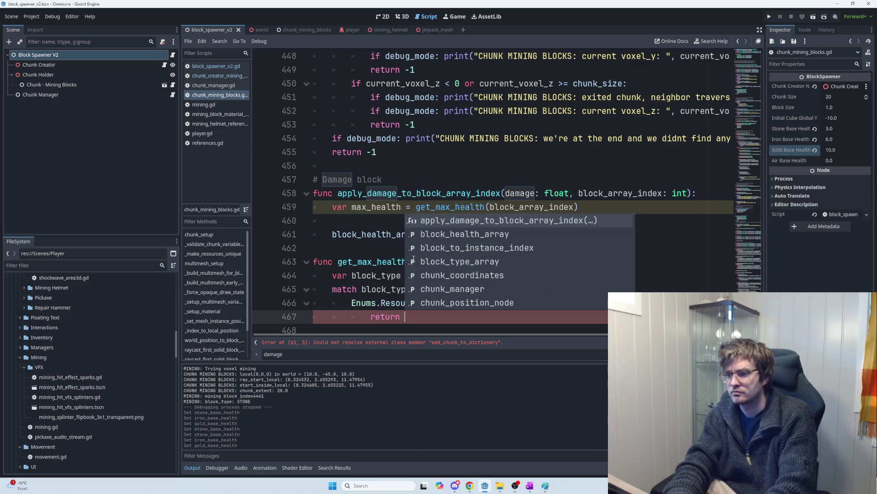
key(ctrl+v)
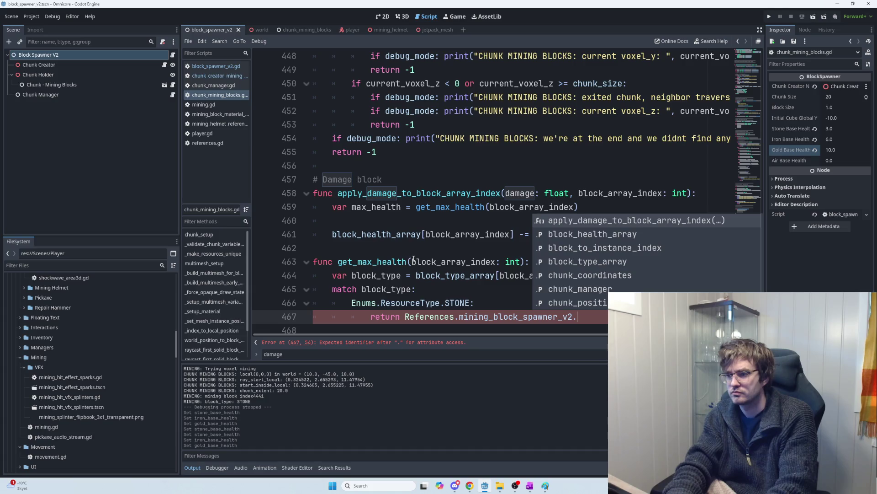
text(stone)
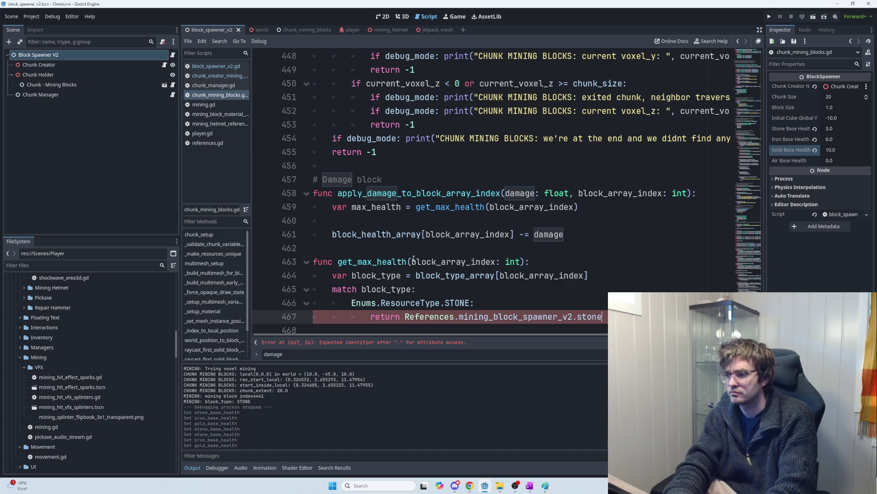
key(BackSpace)
key(BackSpace)
key(BackSpace)
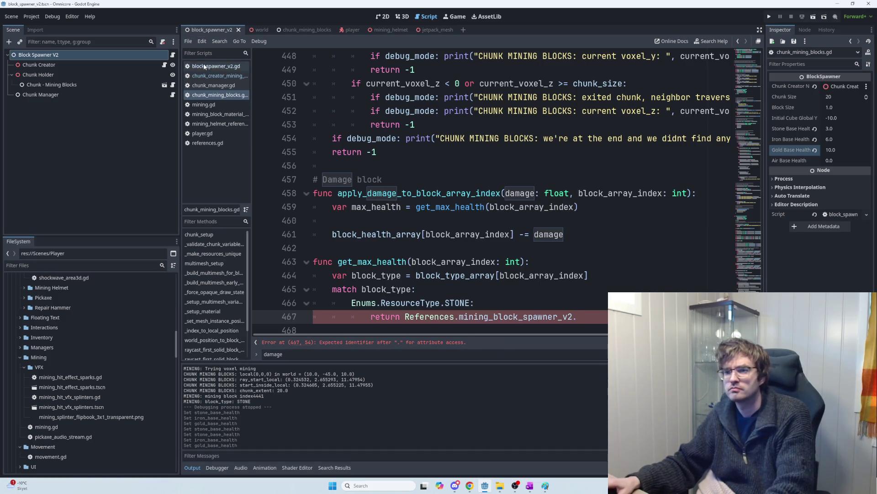
click(172, 56)
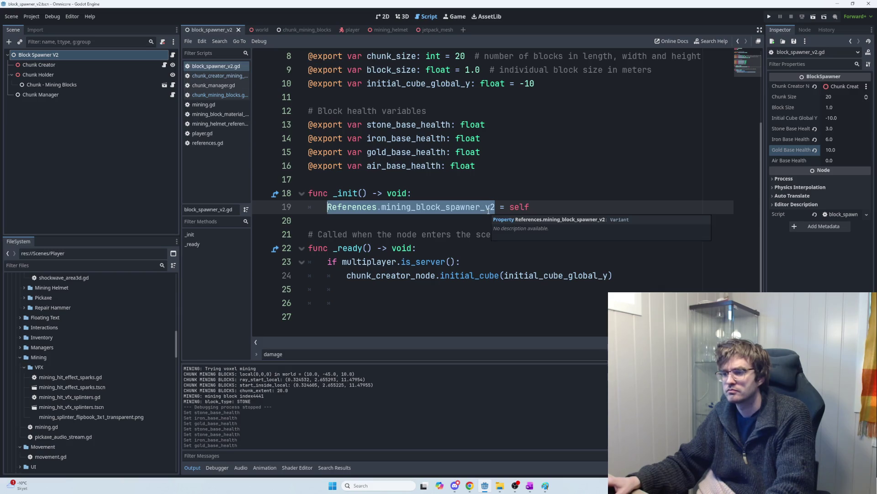
click(166, 65)
click(173, 55)
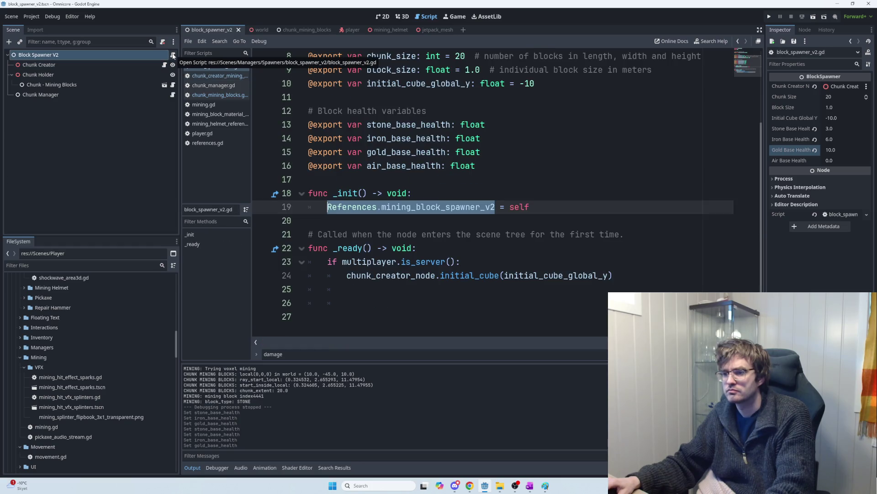
click(172, 85)
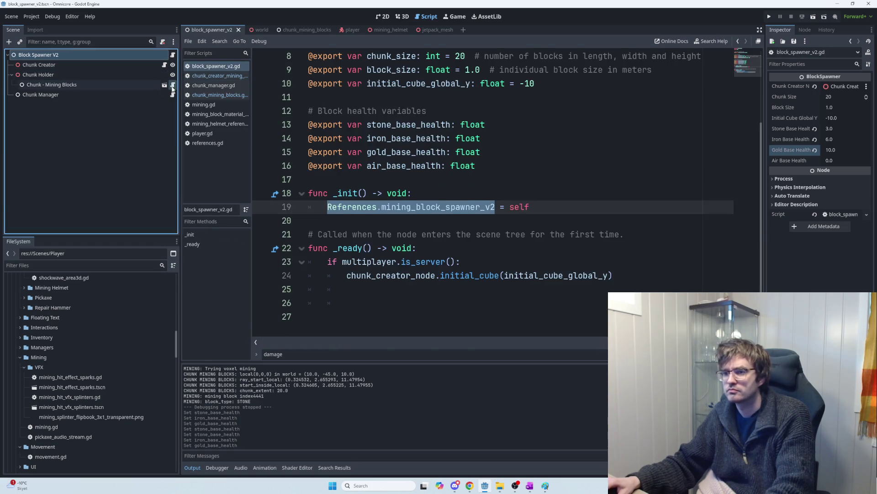
click(482, 279)
click(579, 265)
key(Return)
text(var )
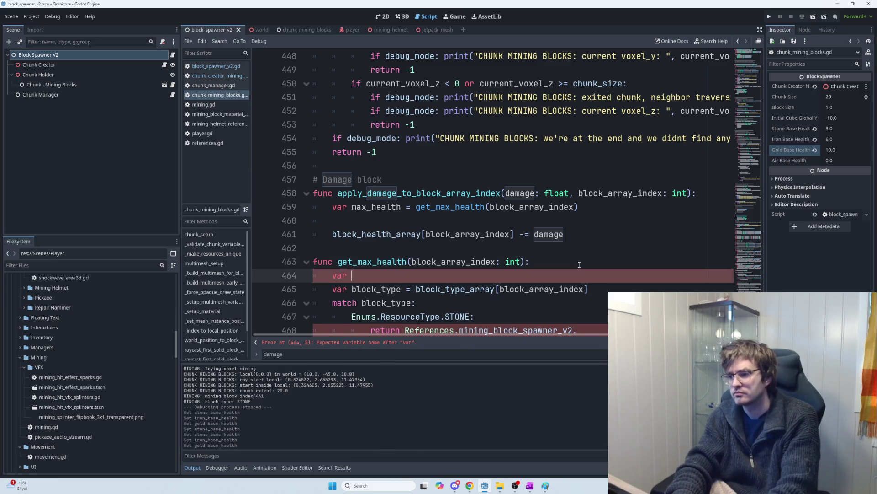
text(m)
text(g_block_spawn)
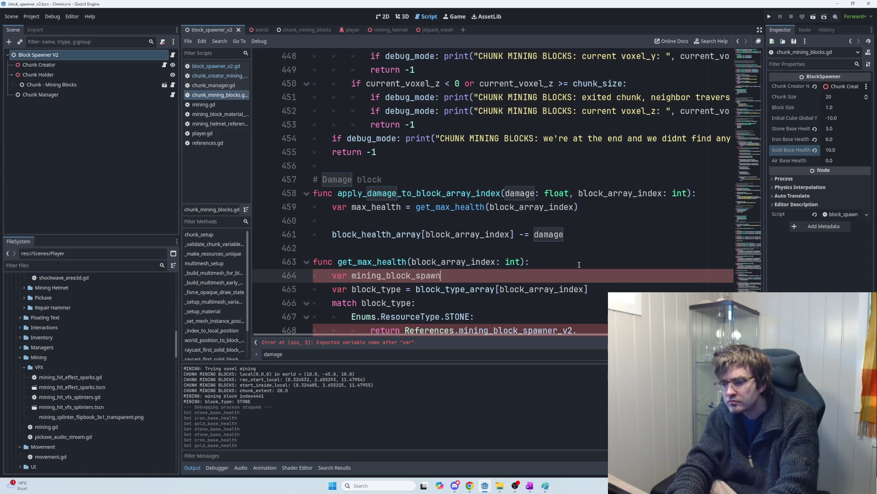
text(er:)
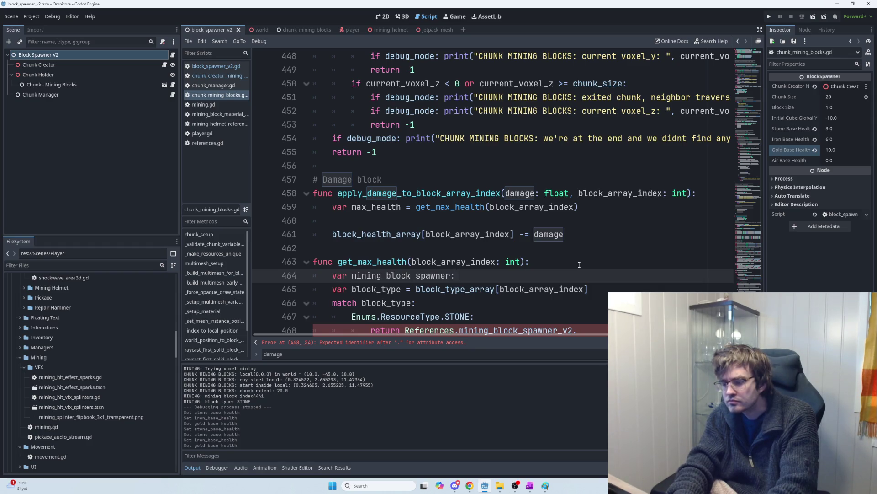
text(ining)
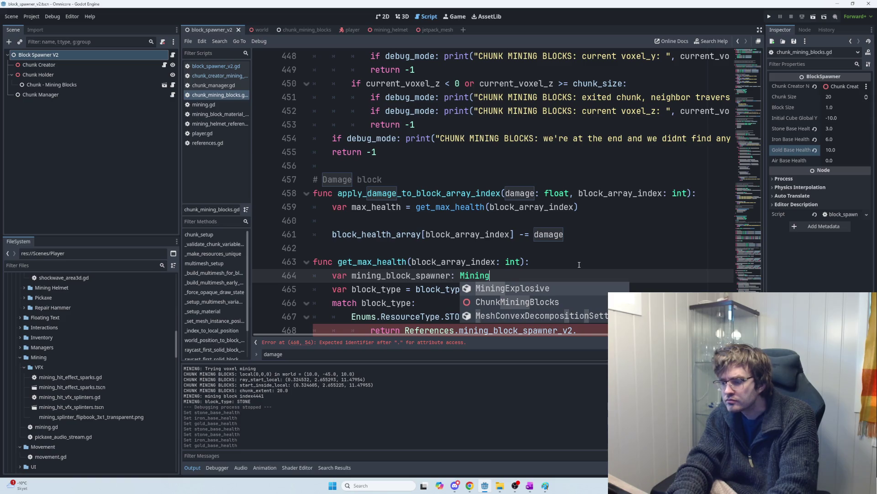
Step: Declare 'var mining_block_spawner: BlockSpawner = References.mining_block_spawner_v2' at the top of get_max_health
key(BackSpace)
key(BackSpace)
key(BackSpace)
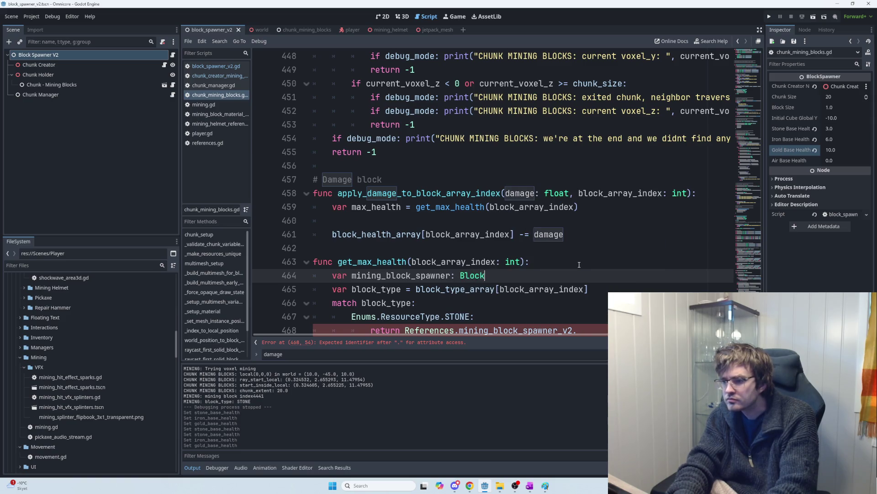
text(Spawner =)
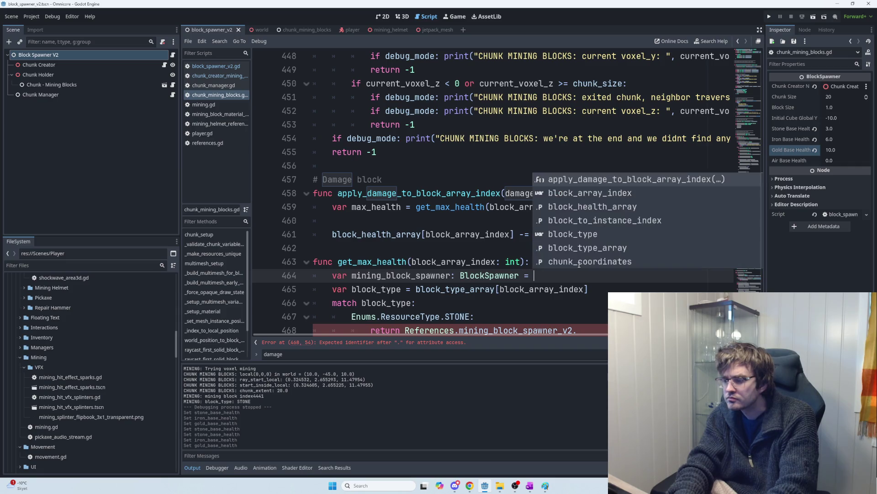
text(References.mining_block_spawner_v2.)
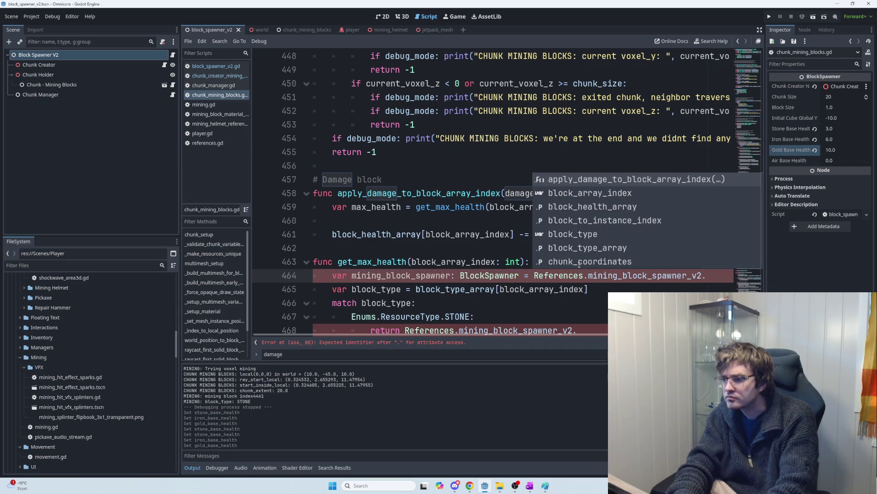
key(Escape)
scroll(579, 265, down, 2)
Step: Make the STONE return use mining_block_spawner.stone_base_health with depth_level, adding a blank line above
double_click(397, 207)
key(ctrl+c)
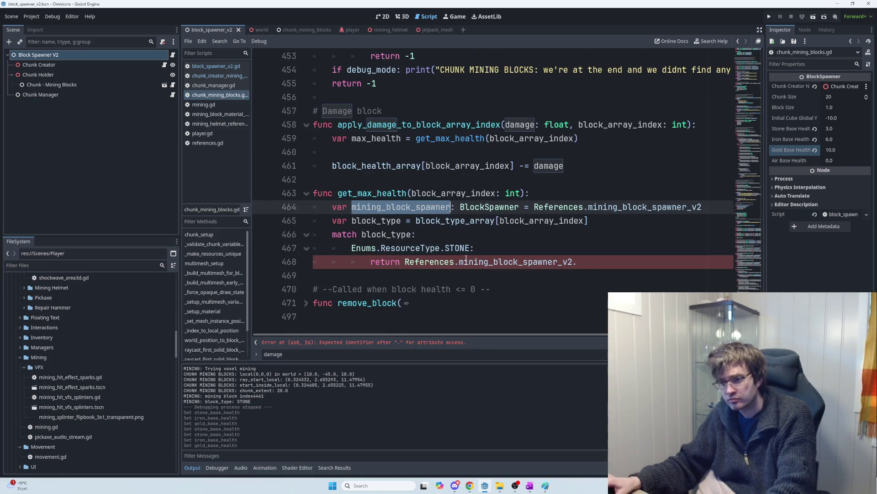
drag(591, 264, 405, 264)
key(ctrl+v)
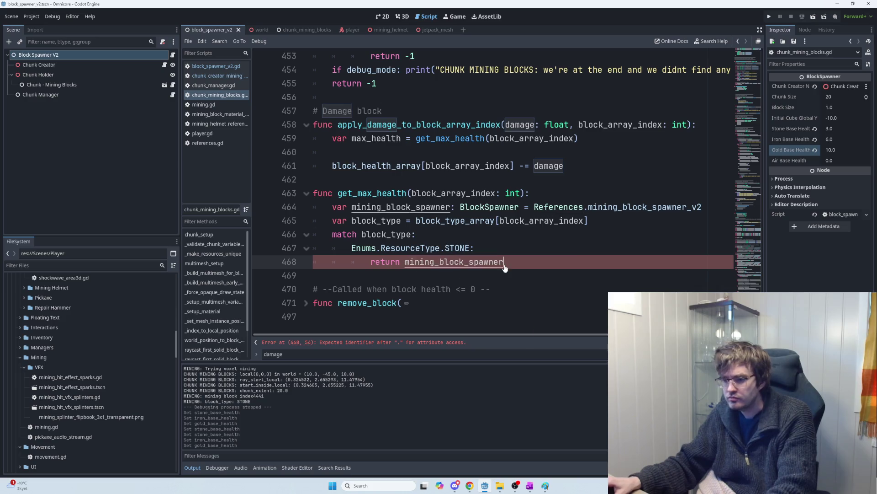
text(.)
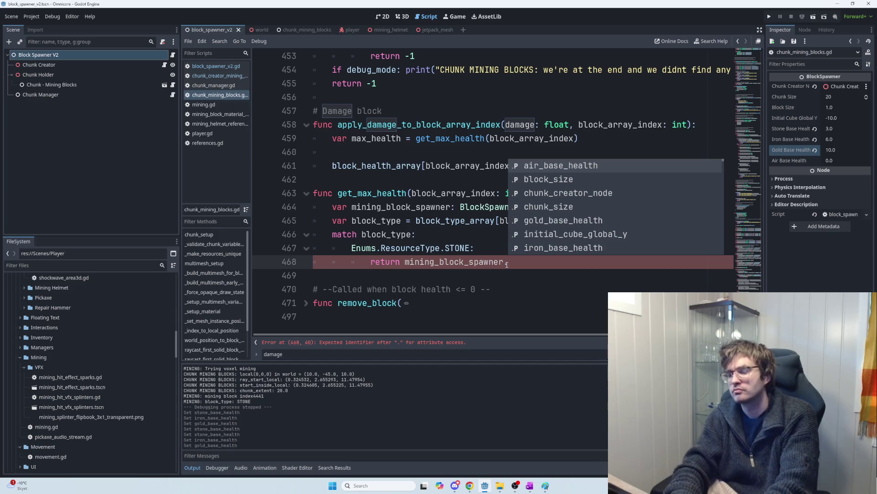
text(stone)
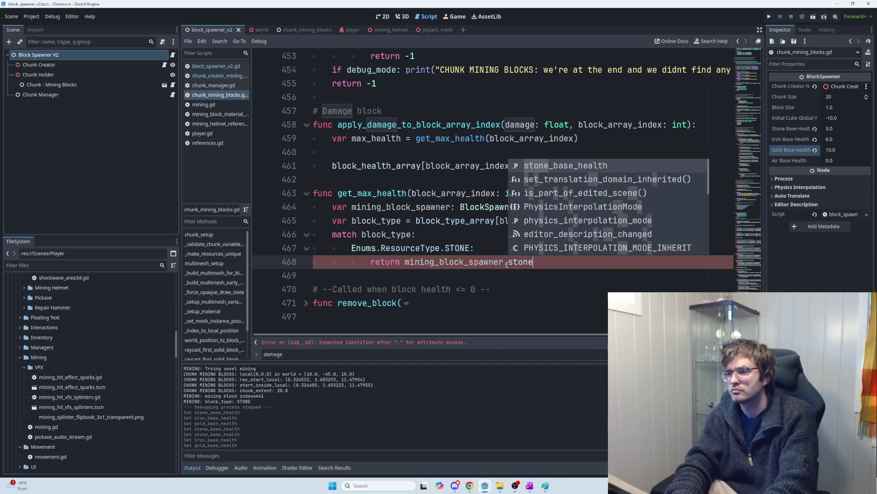
key(Return)
text(* depth_)
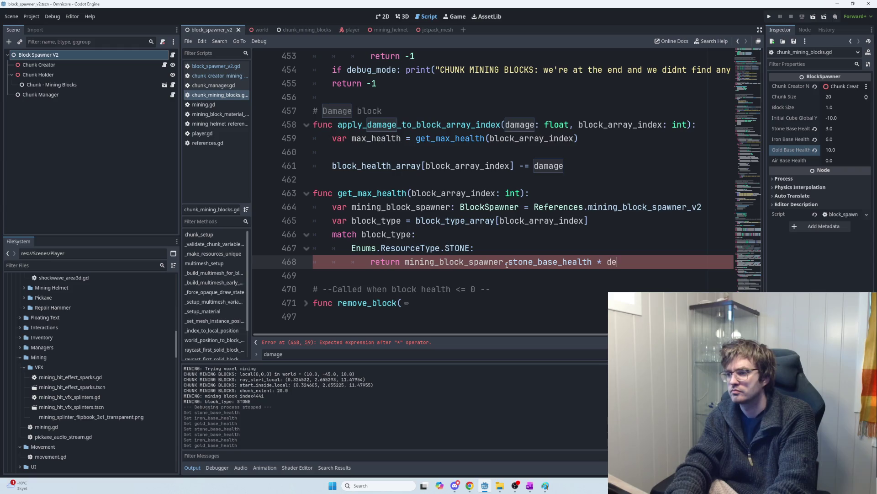
key(Return)
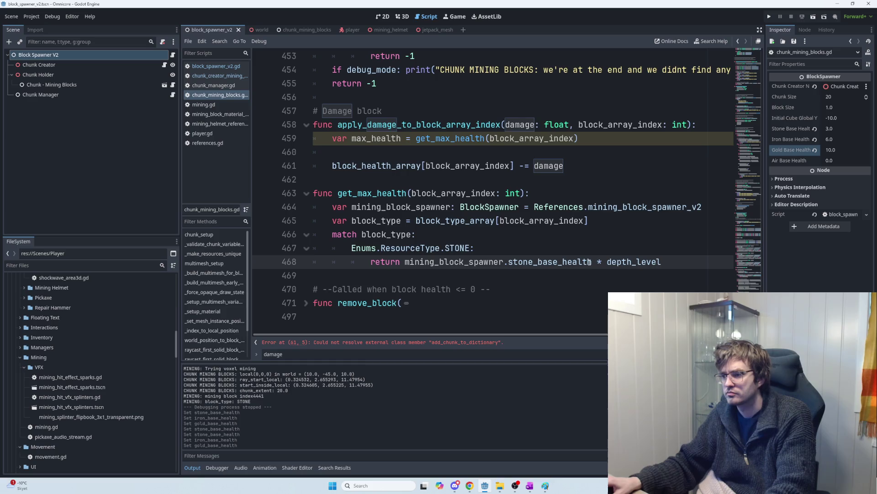
text(+)
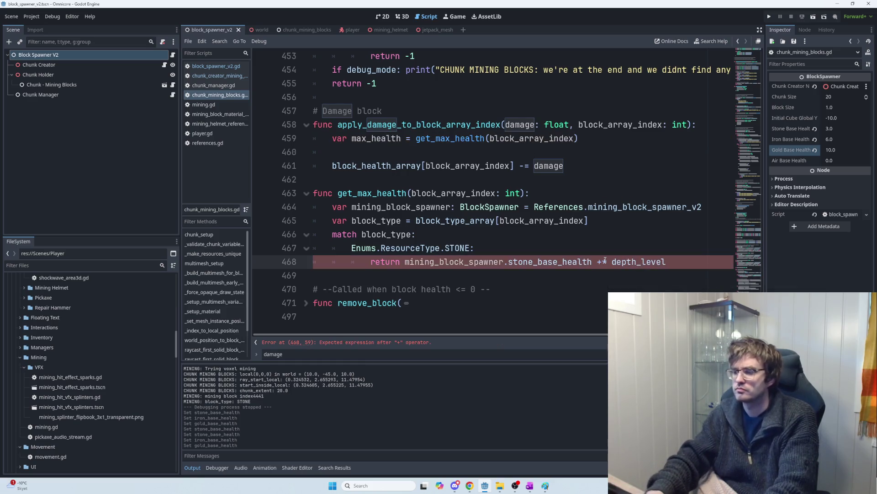
drag(593, 261, 405, 263)
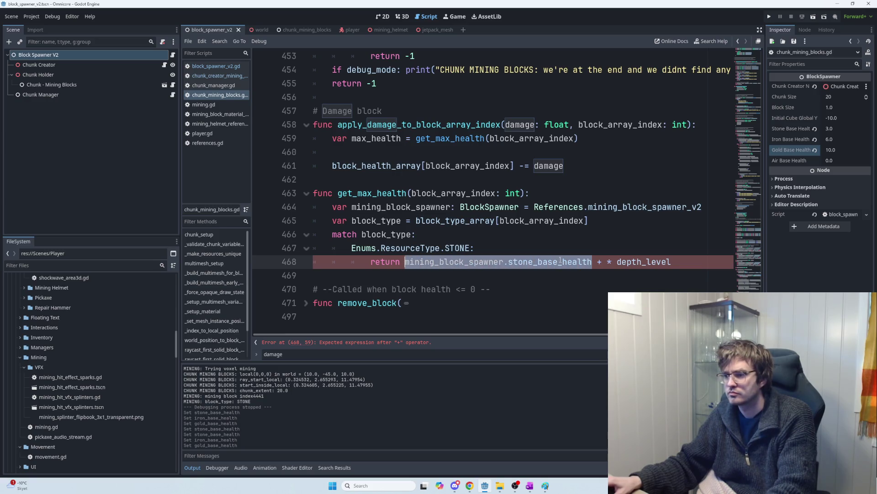
key(Home)
key(Return)
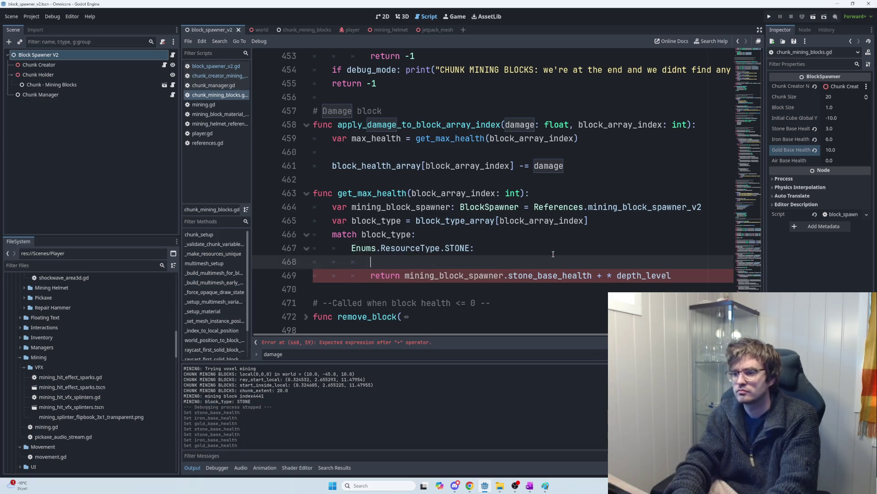
Step: Move the spawner's stone_base_health expression into a new 'var stone_base_health' line
text(var stone_base_)
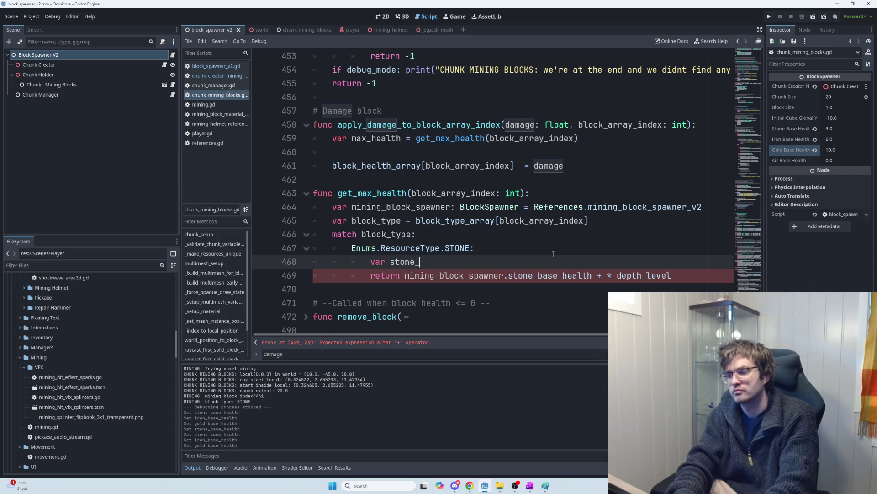
text(health =)
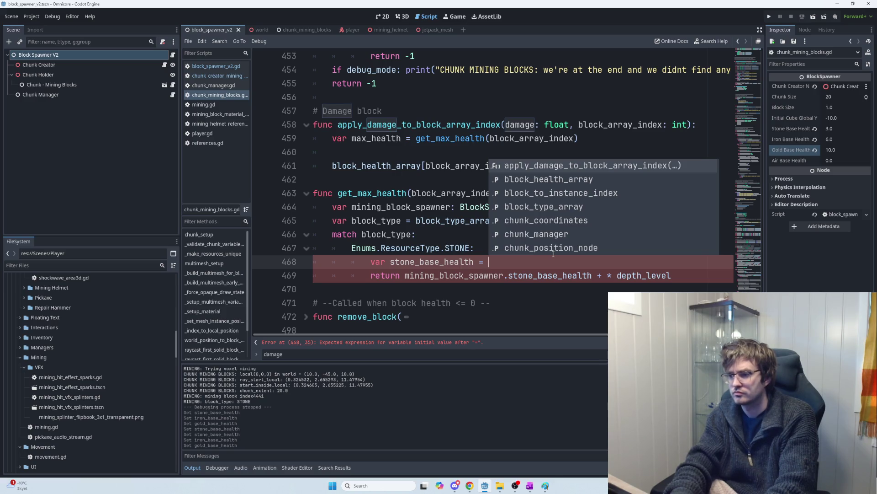
drag(592, 275, 404, 275)
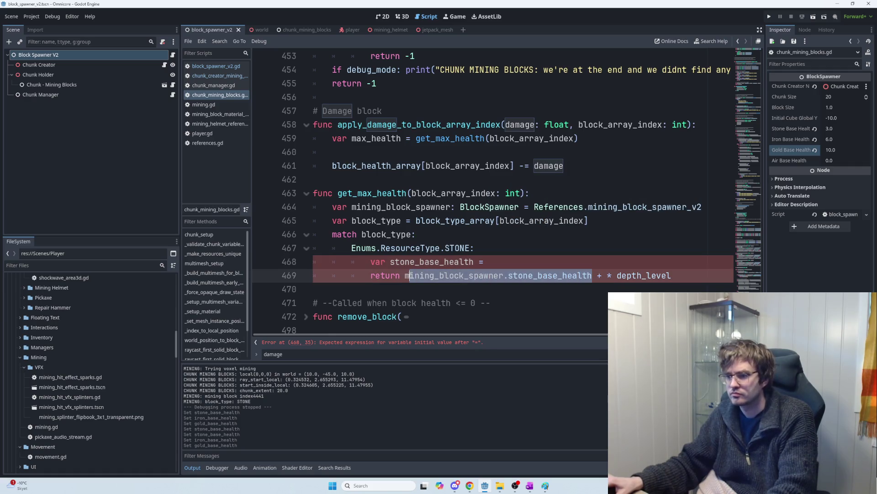
key(ctrl+x)
click(668, 261)
key(ctrl+v)
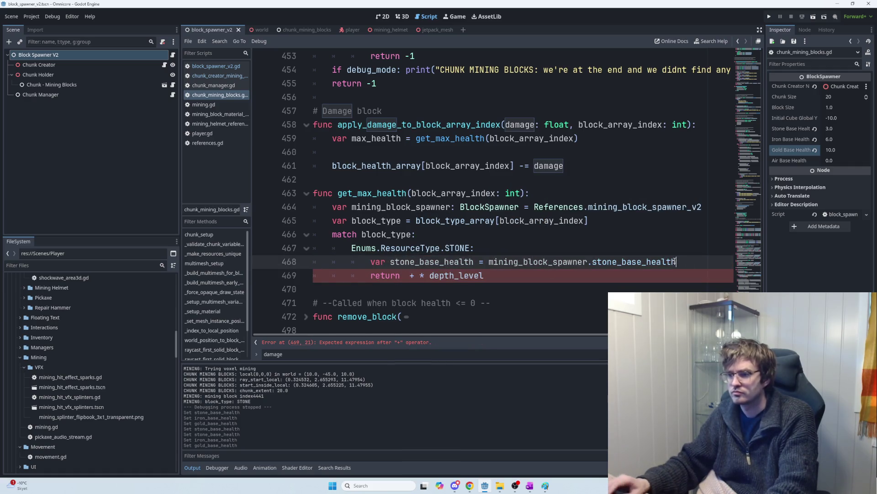
key(Return)
Step: Add 'var stone_max_health = stone_base_health + stone_base_health * depth_level' and select the broken return expression
text(var stone_)
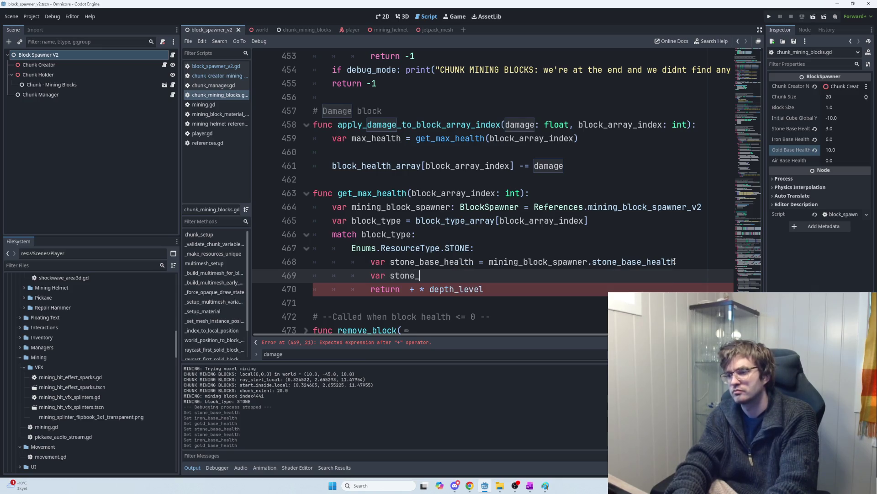
text(max_heal)
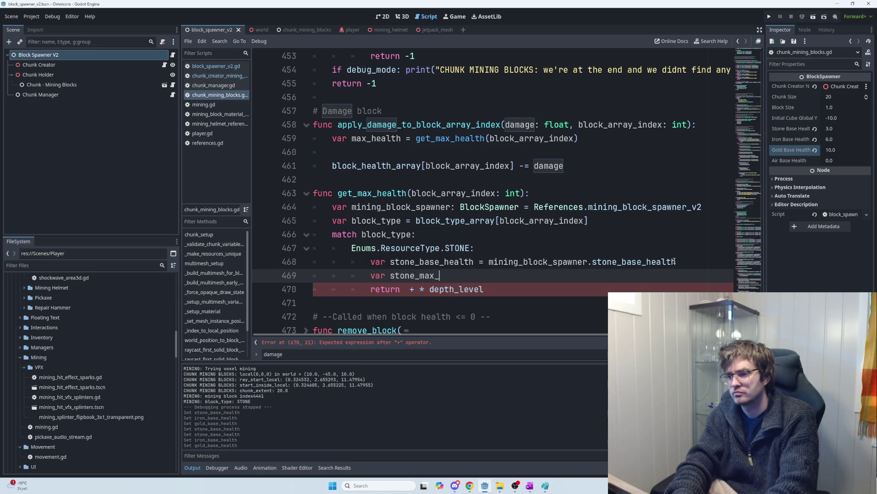
text(th =)
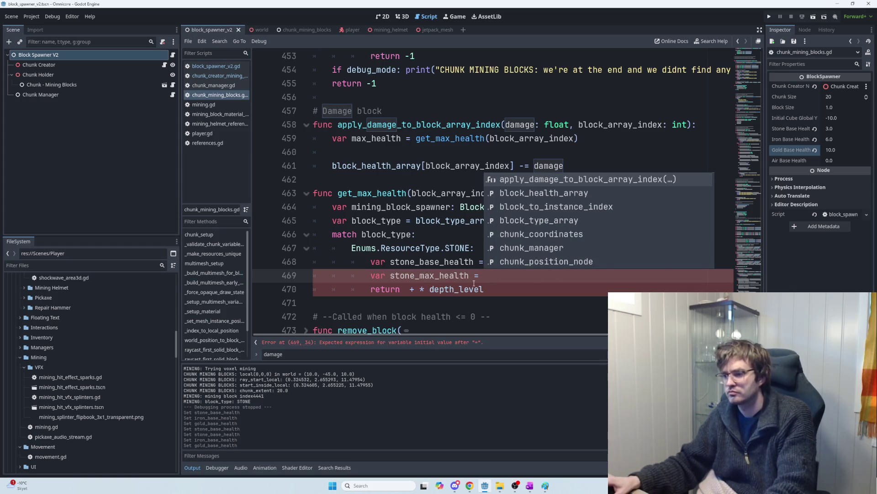
double_click(532, 261)
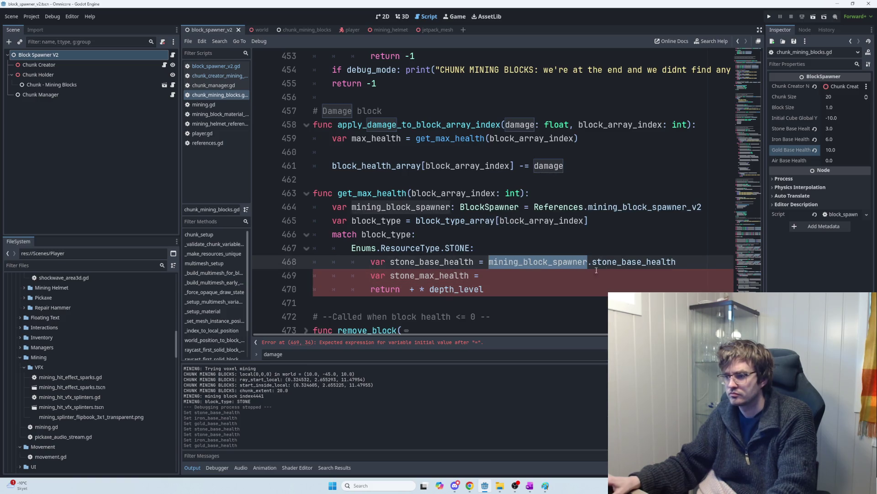
shift+click(677, 262)
click(504, 277)
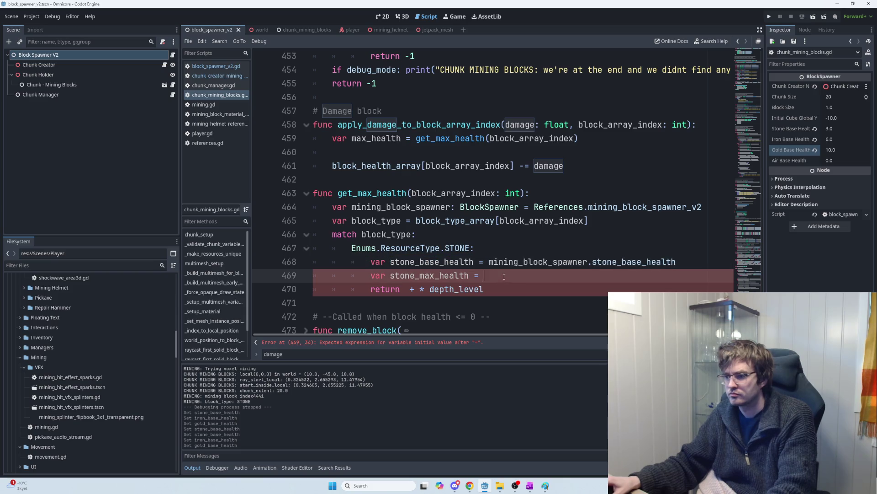
text(stone_base_health + stone_base_health * depth_level)
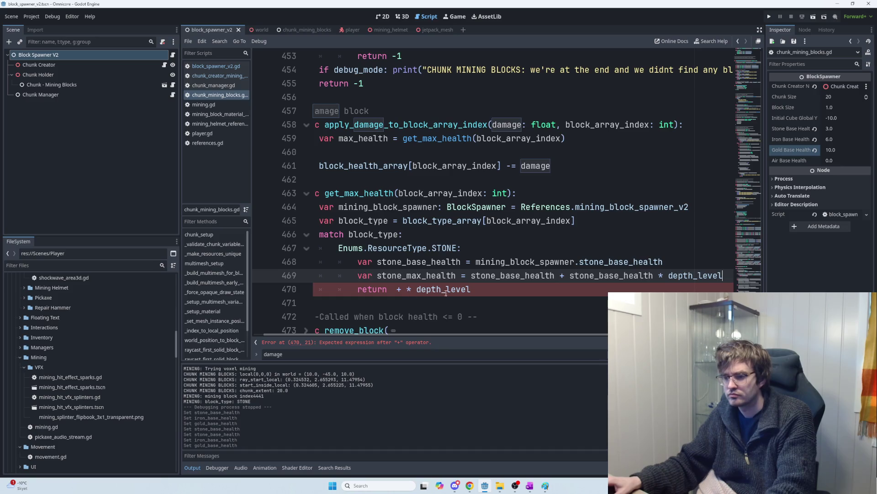
click(397, 289)
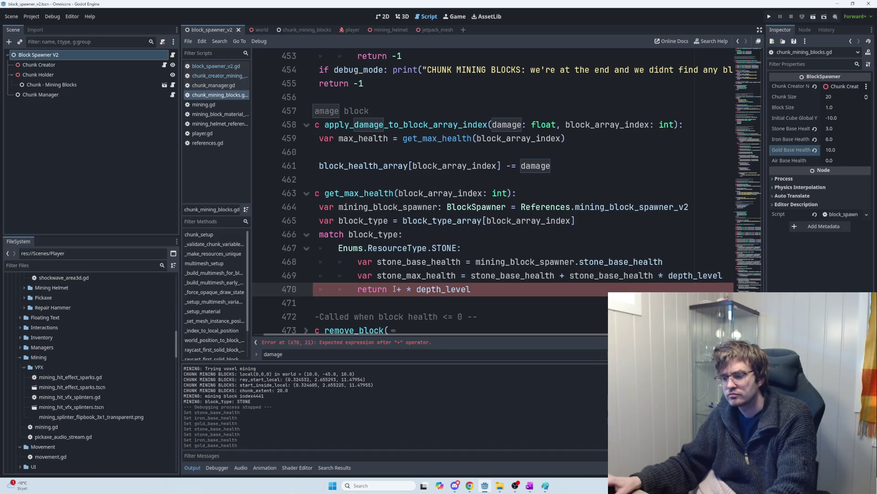
double_click(417, 275)
key(ctrl+c)
mouse_move(393, 289)
mouse_down()
mouse_move(483, 291)
mouse_move(336, 261)
mouse_move(334, 248)
mouse_up()
Step: Make the STONE case return stone_max_health and paste three duplicate copies of it
key(ctrl+v)
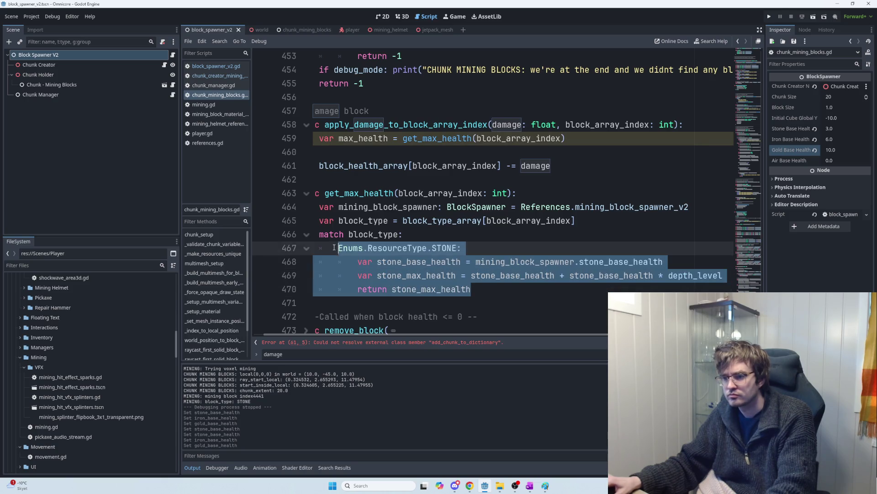
key(ctrl+c)
click(470, 287)
key(Return)
key(ctrl+v)
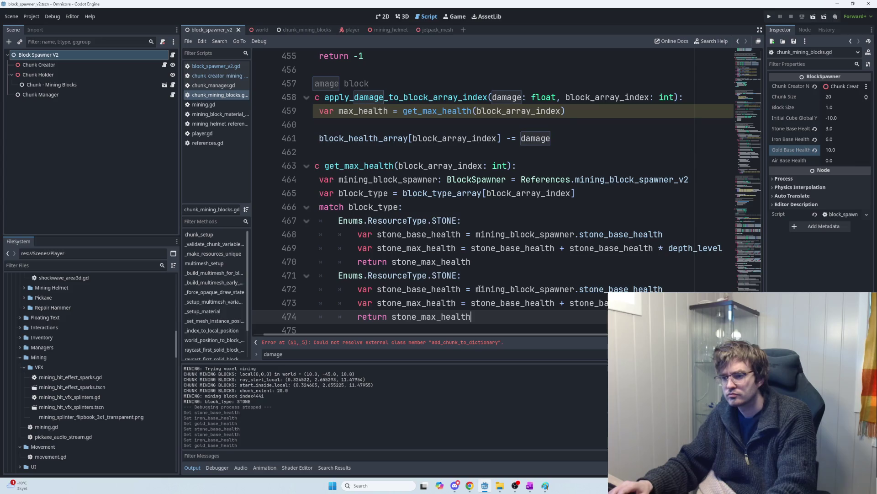
key(Return)
key(ctrl+v)
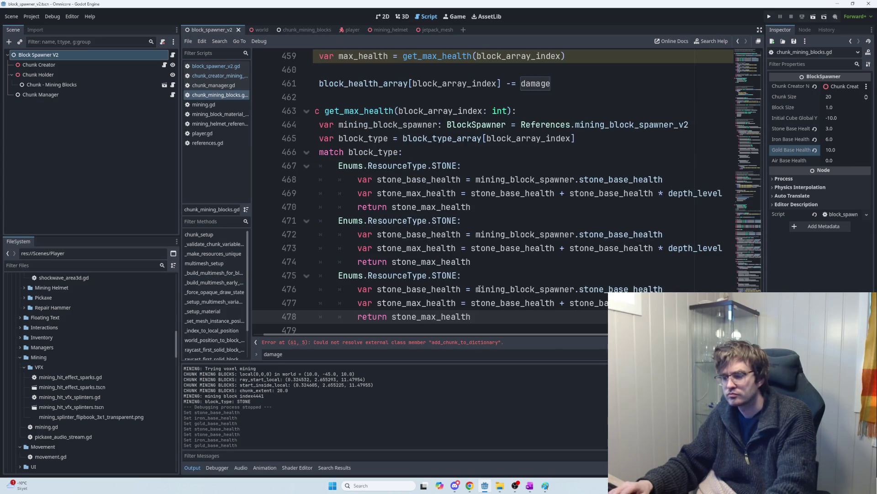
key(Return)
key(BackSpace)
key(ctrl+v)
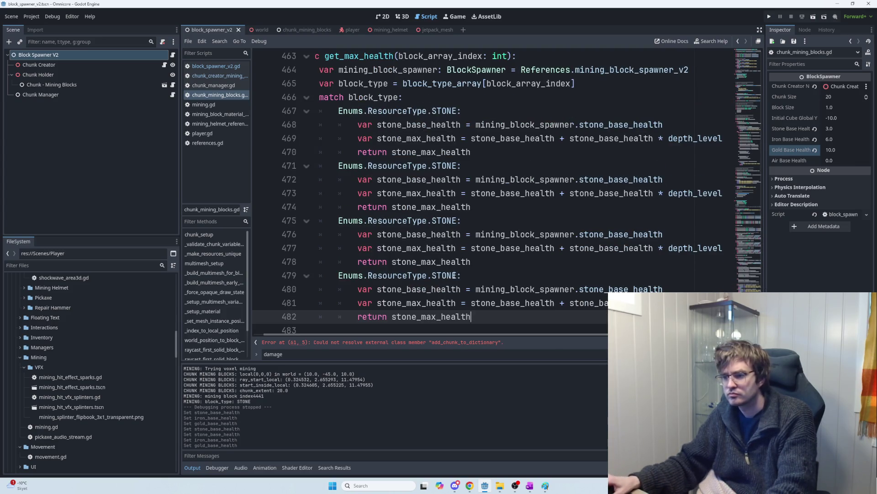
Step: Turn the last copied case into Enums.ResourceType.AIR returning 0
double_click(439, 275)
text(AIR)
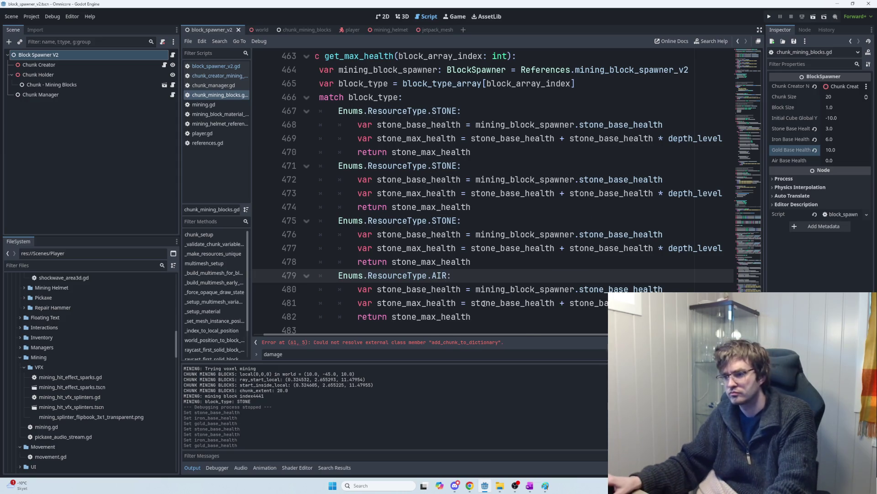
double_click(470, 317)
click(468, 317)
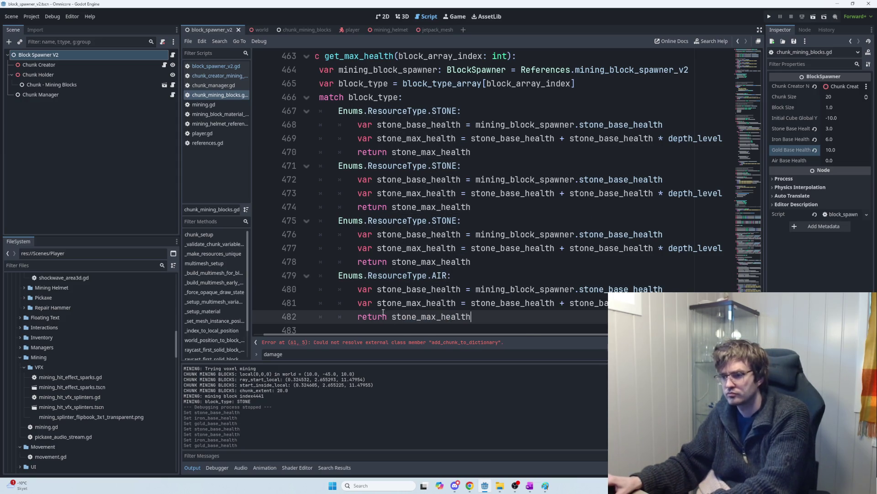
drag(468, 316, 392, 316)
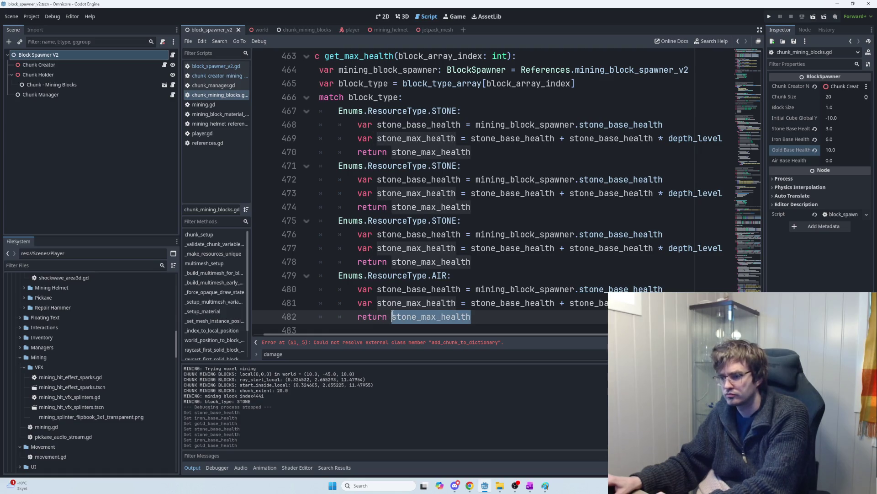
text(0)
Step: Replace the AIR case's variable lines with print("How did you damage AIR???") before return 0
click(370, 305)
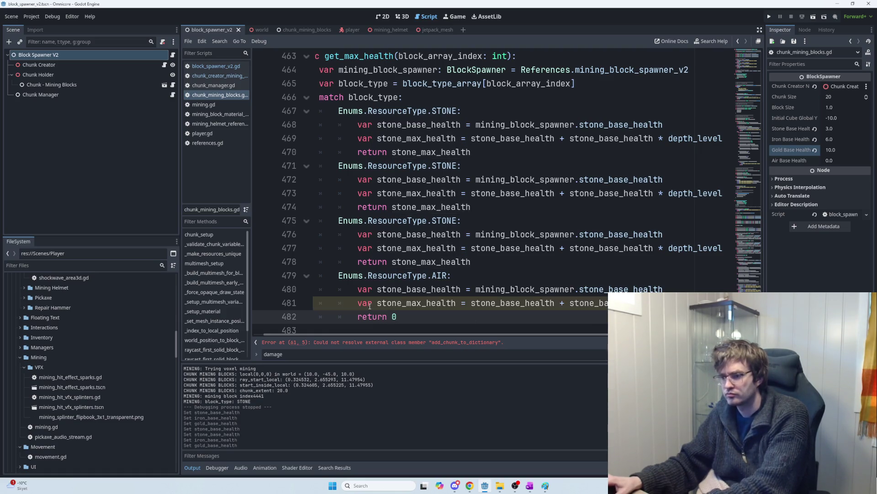
mouse_move(359, 308)
mouse_down()
mouse_move(374, 293)
mouse_move(358, 293)
mouse_up()
key(BackSpace)
key(BackSpace)
key(BackSpace)
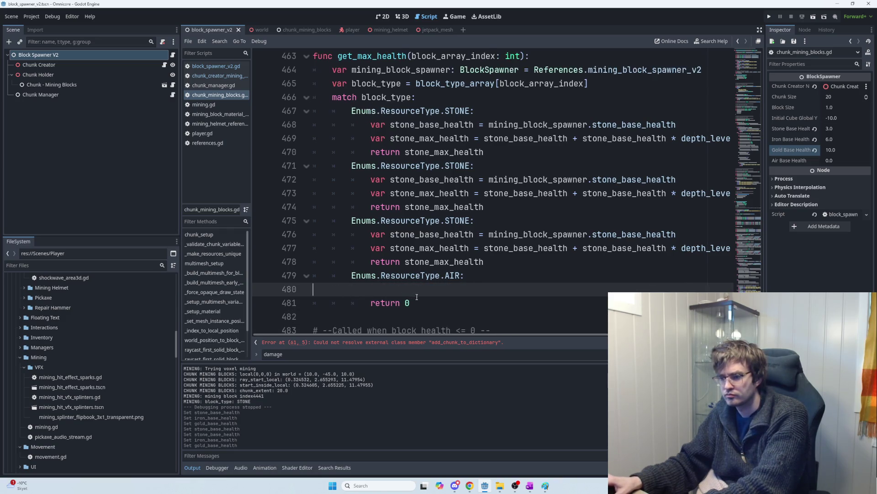
key(Tab)
key(Tab)
key(Tab)
text(print("How di)
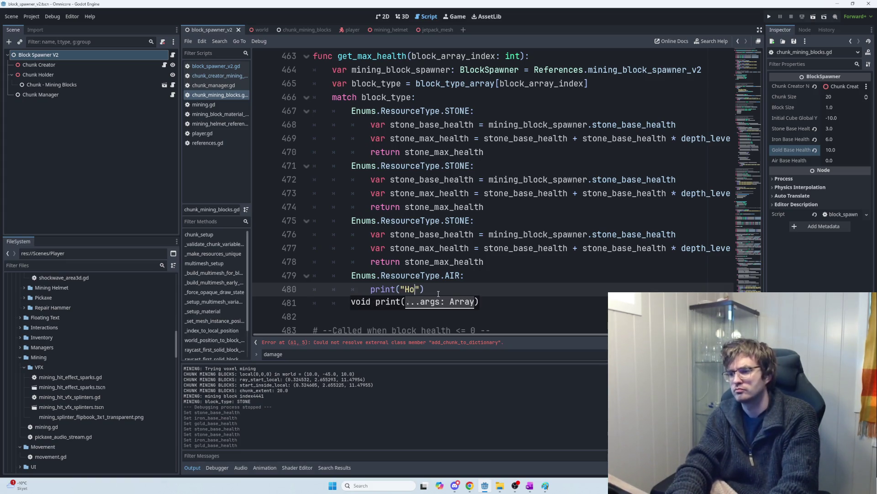
text(d you damage AIR???)
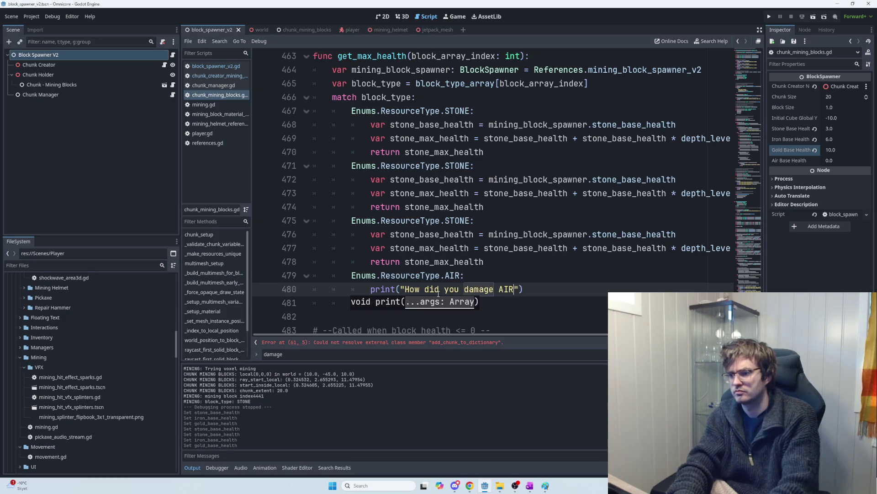
key(End)
key(Return)
text(return 0)
click(499, 280)
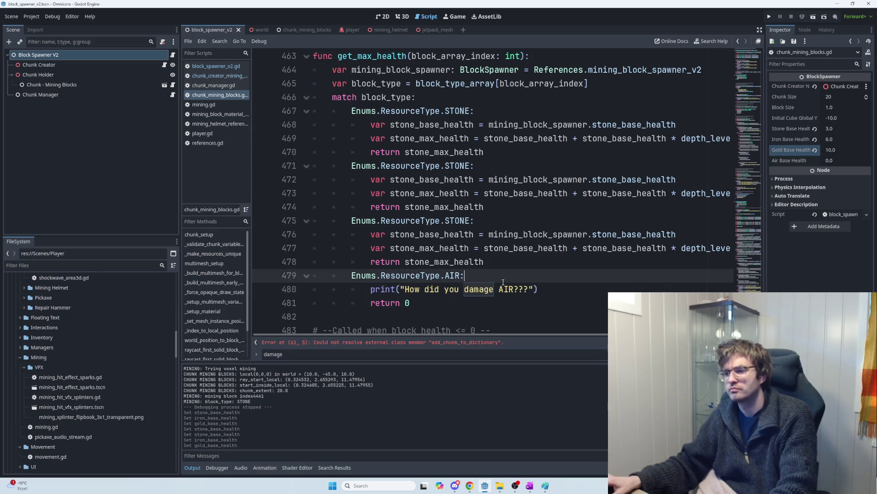
click(486, 261)
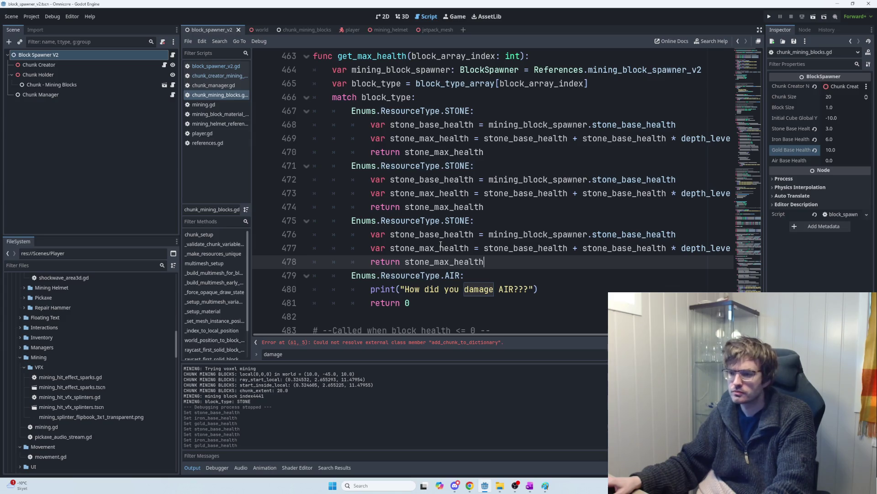
double_click(457, 165)
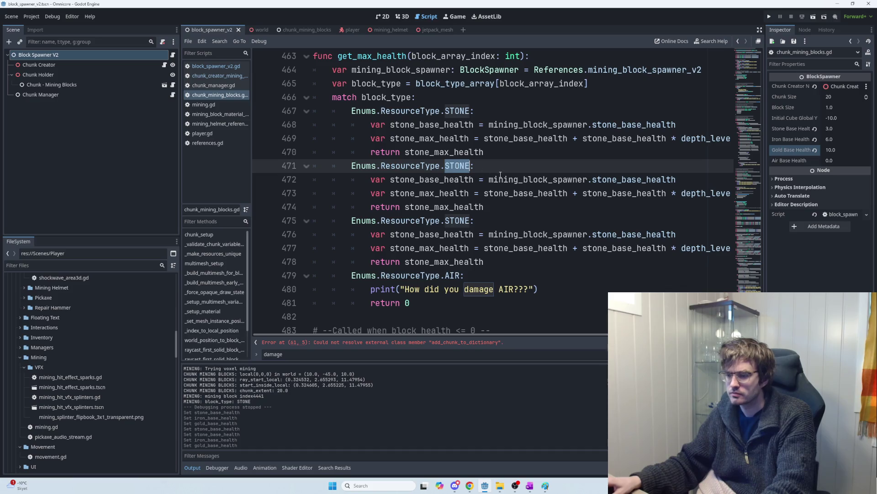
Step: Rename the duplicated STONE cases to IRON and GOLD, changing stone to iron on lines 472-473
text(IRON)
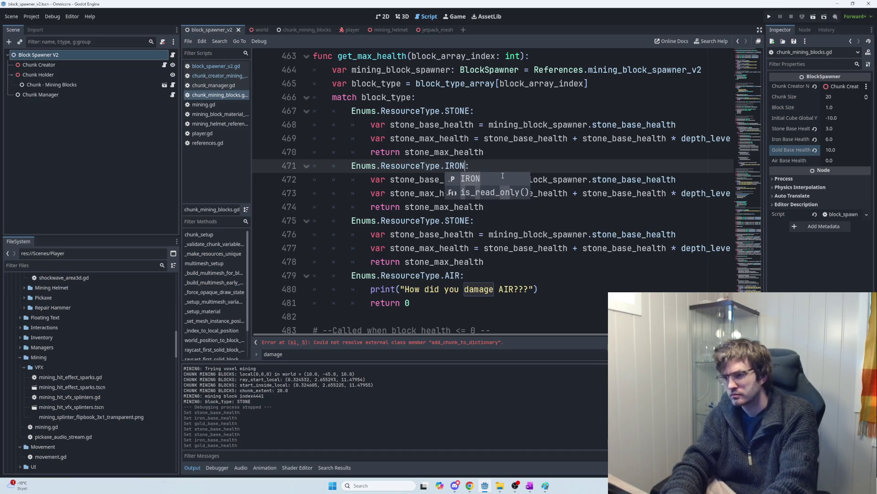
double_click(459, 220)
text(GOLD)
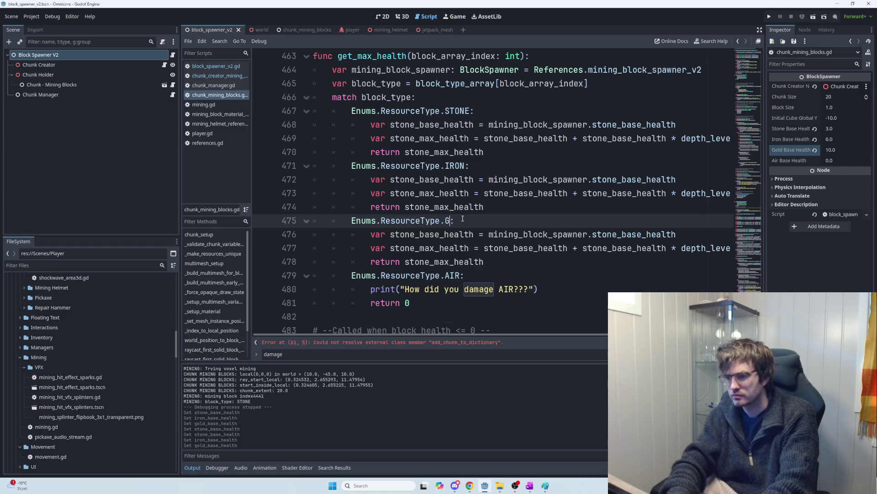
click(415, 180)
alt+click(415, 193)
key(ctrl+shift+Left)
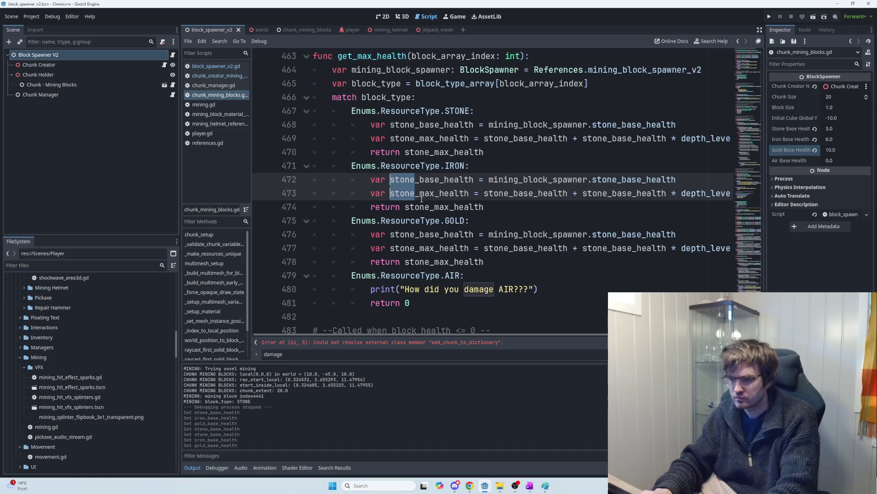
text(iron)
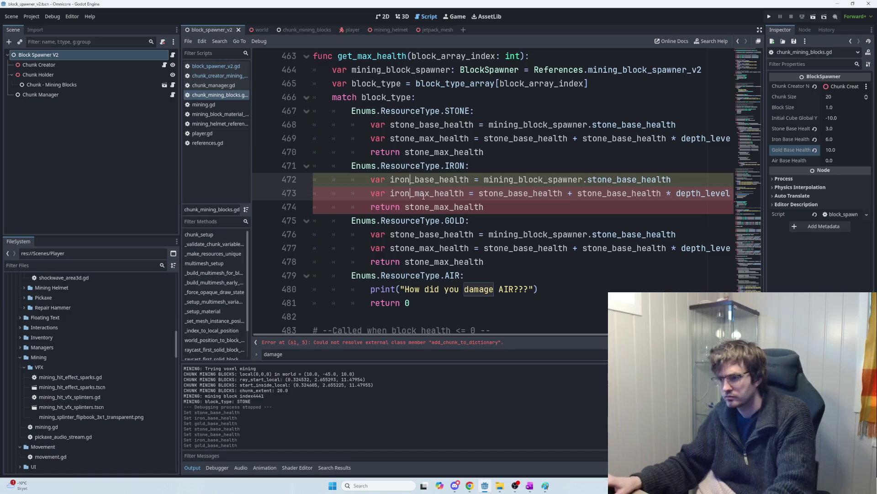
Step: Replace the remaining stone references in the IRON case, including the returned name, with iron
click(613, 180)
key(ctrl+shift+Left)
text(iron)
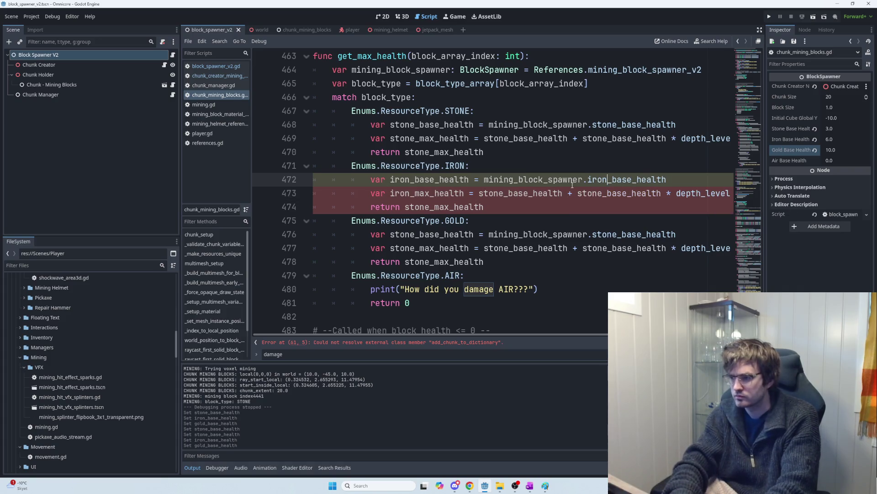
double_click(489, 193)
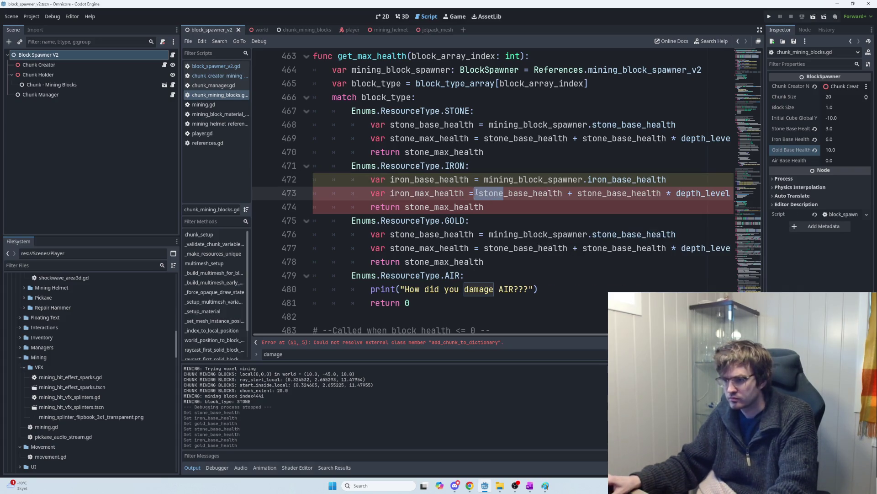
text(iron)
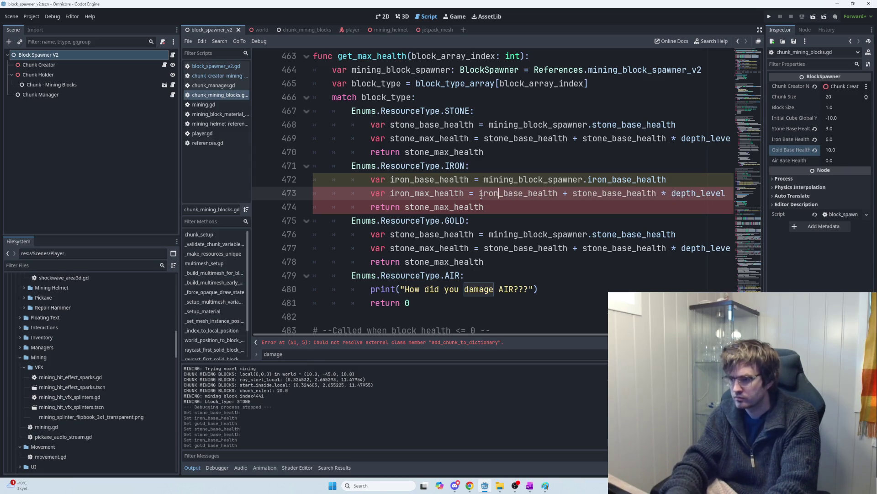
click(593, 194)
double_click(597, 193)
text(iron)
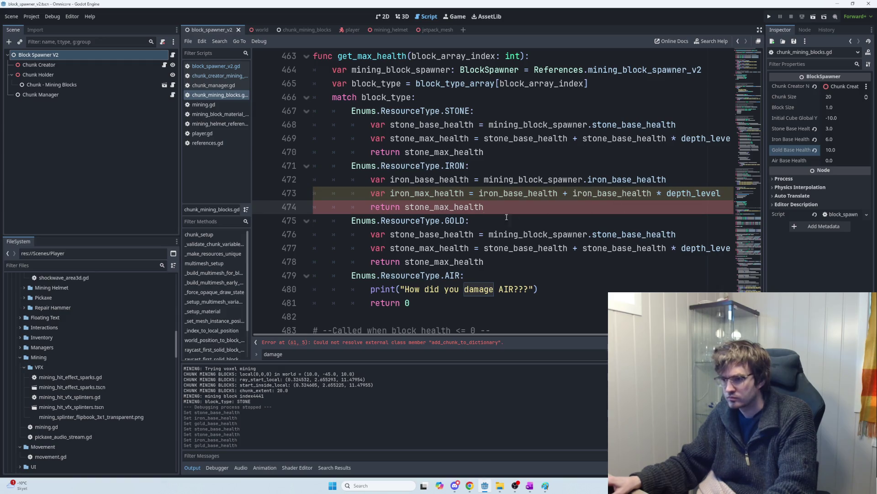
drag(430, 207, 409, 208)
text(iron)
key(End)
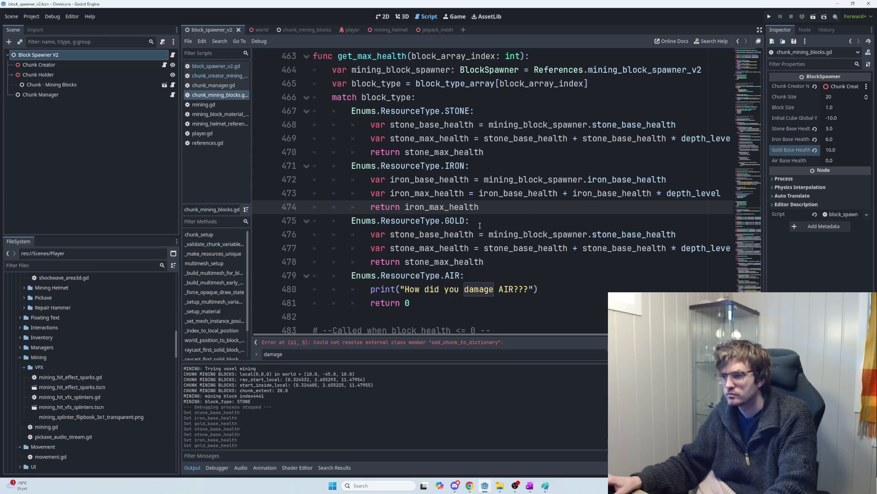
Step: Change stone to gold on lines 476-477 and in the GOLD case's return
click(415, 234)
key(shift+alt+Down)
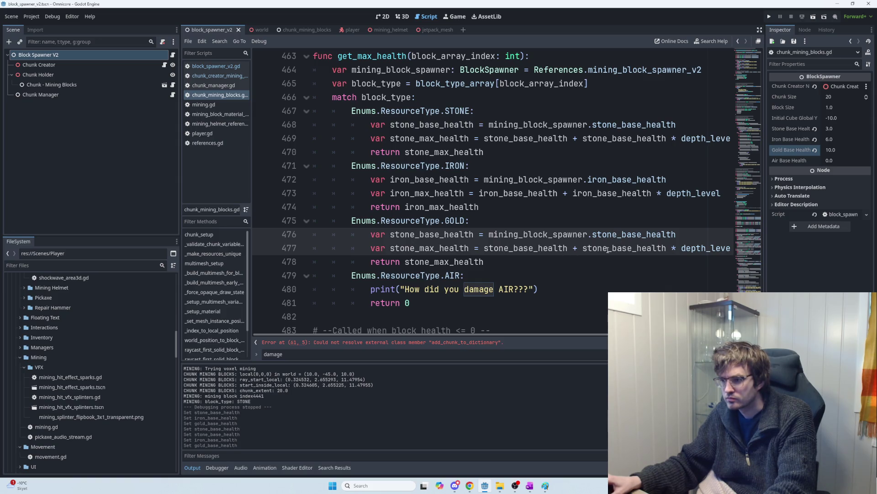
key(BackSpace)
key(BackSpace)
key(BackSpace)
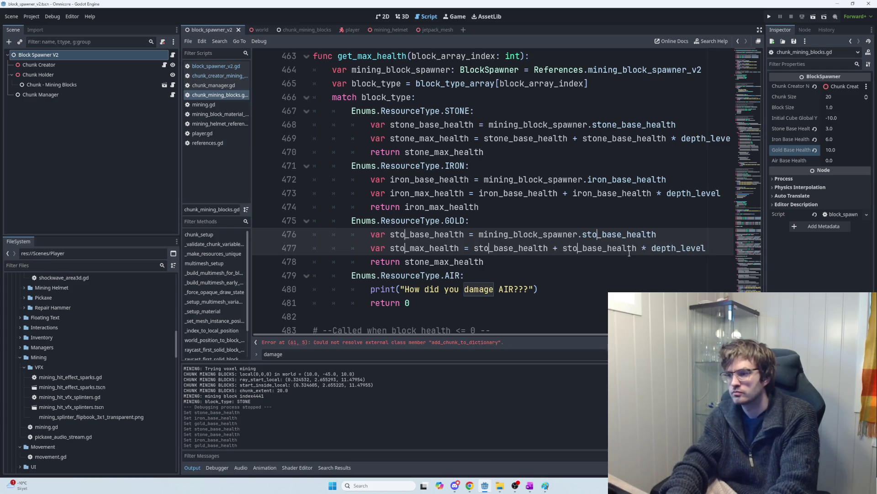
key(BackSpace)
key(BackSpace)
text(gold)
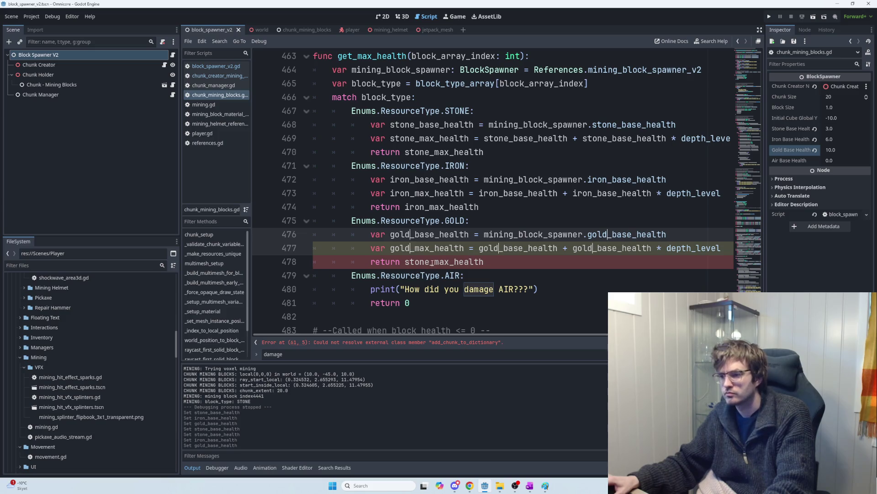
drag(429, 262, 411, 262)
key(BackSpace)
key(BackSpace)
text(gold)
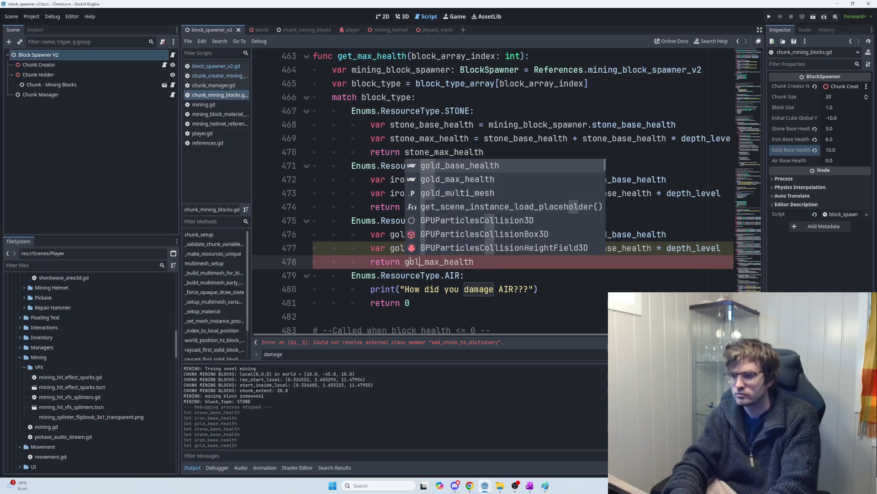
click(559, 265)
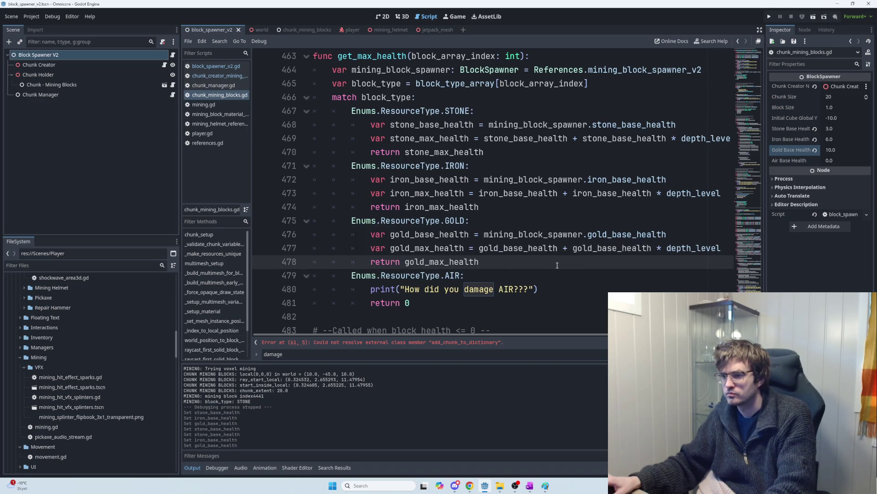
Step: Add blank lines below the damage subtraction, discarding a trial if line
scroll(544, 270, up, 3)
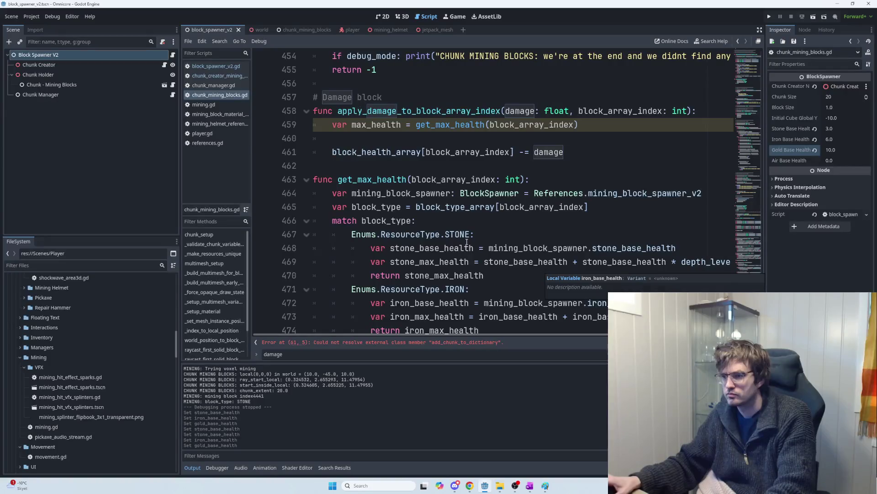
click(424, 132)
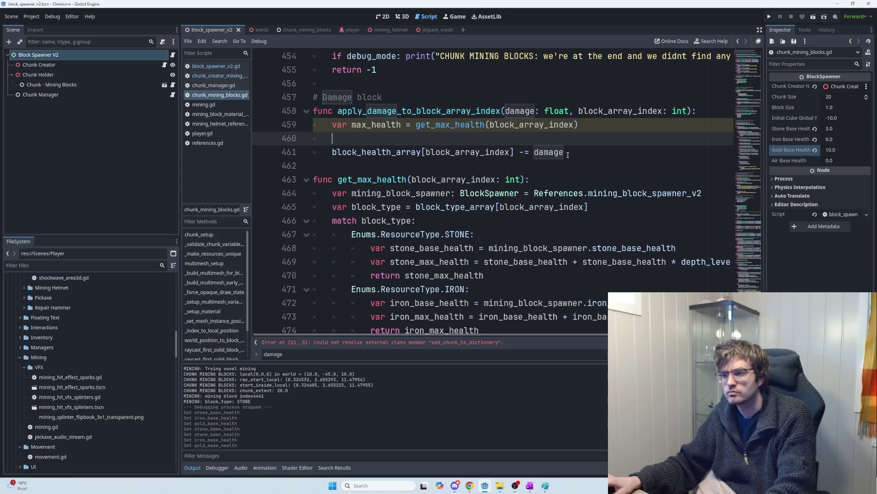
click(566, 155)
key(Return)
key(Return)
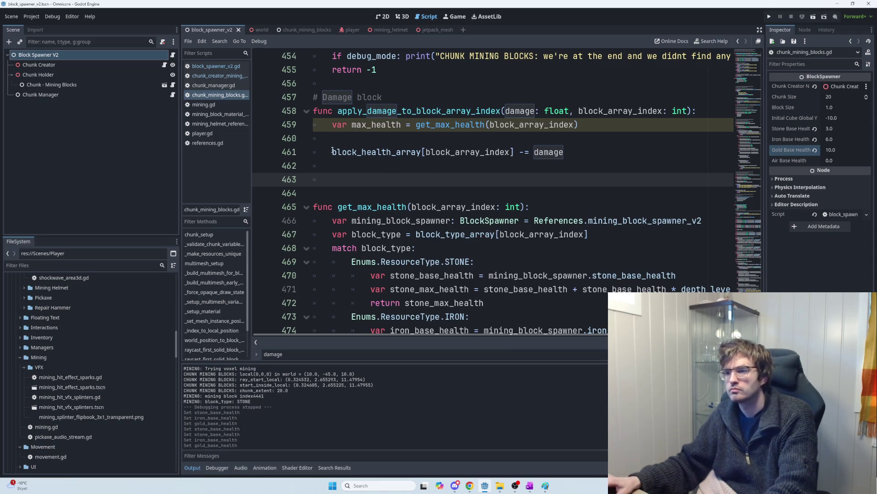
drag(331, 153, 514, 153)
key(ctrl+c)
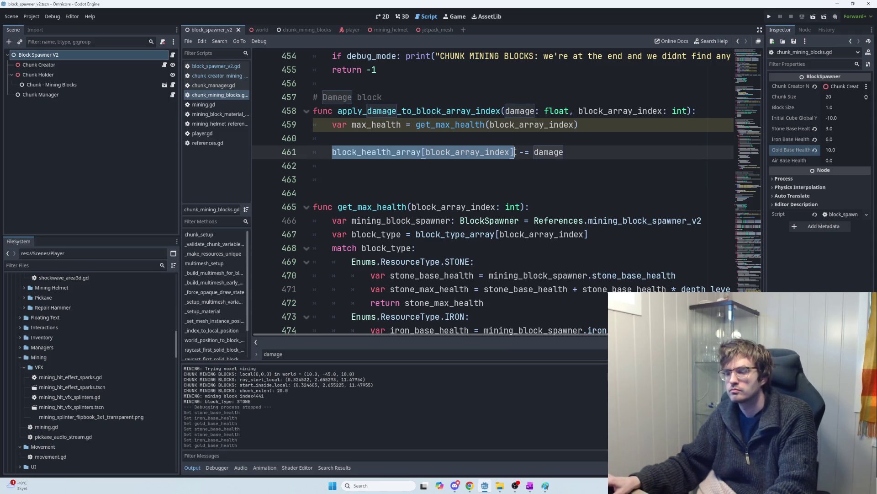
click(424, 180)
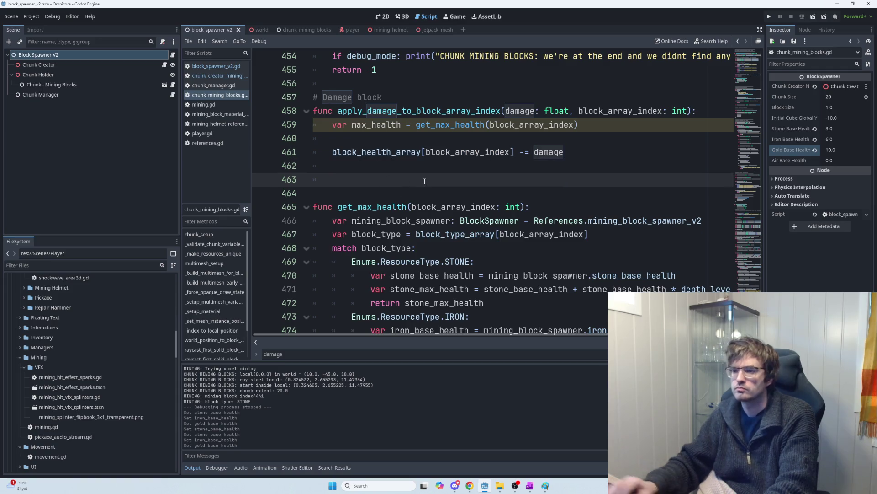
text(if)
key(ctrl+v)
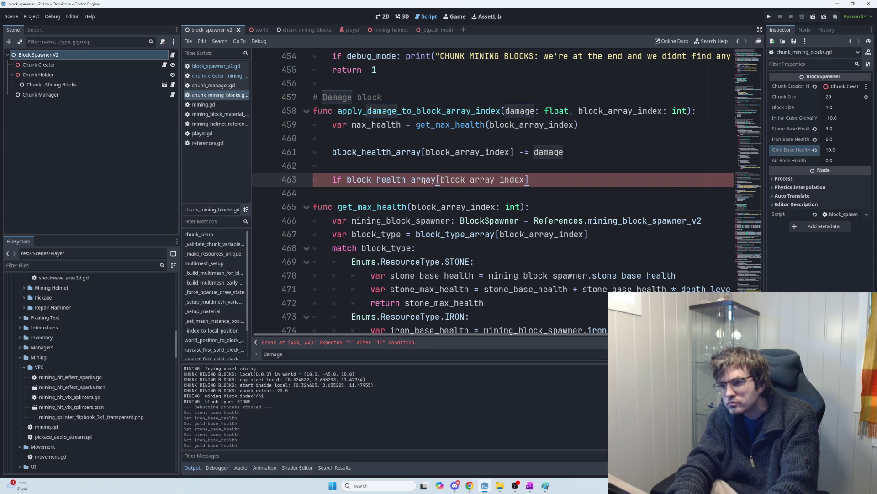
key(shift+Home)
key(BackSpace)
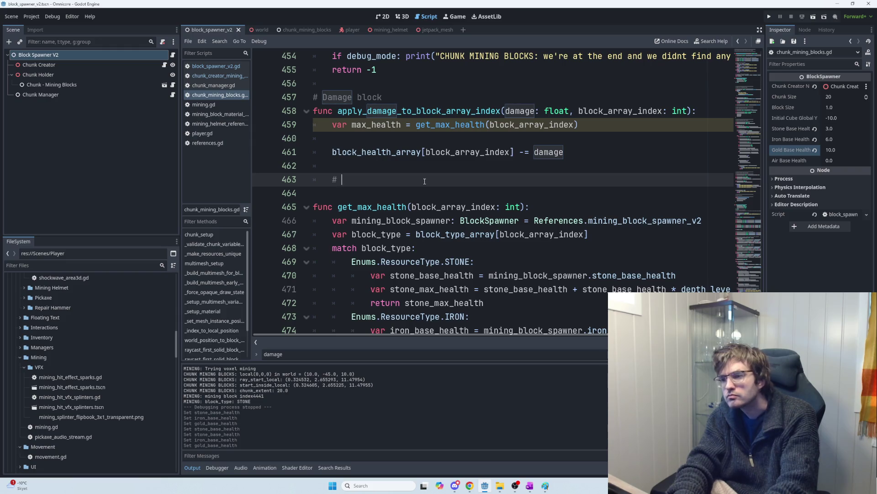
Step: Write the '# Check percent damaged' comment and begin 'var current_health' below it
text(heck )
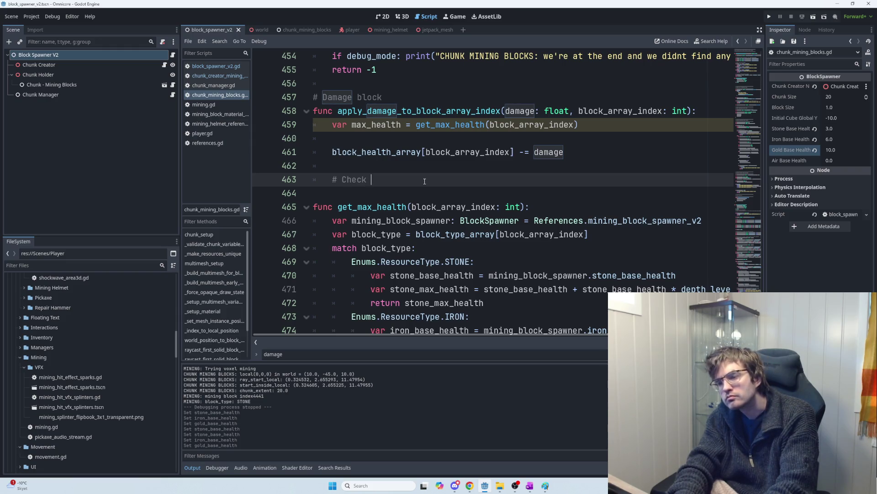
text(percent da)
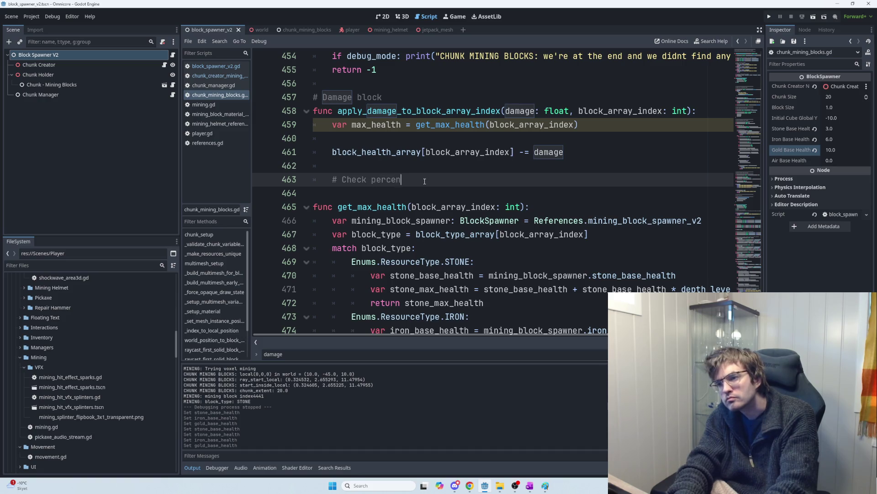
text(maged)
key(Return)
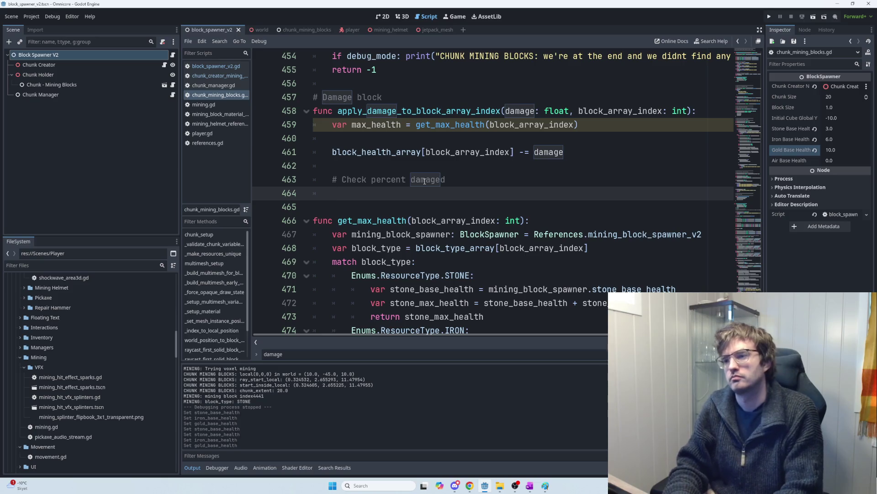
text(current)
key(BackSpace)
key(BackSpace)
text(current_health =)
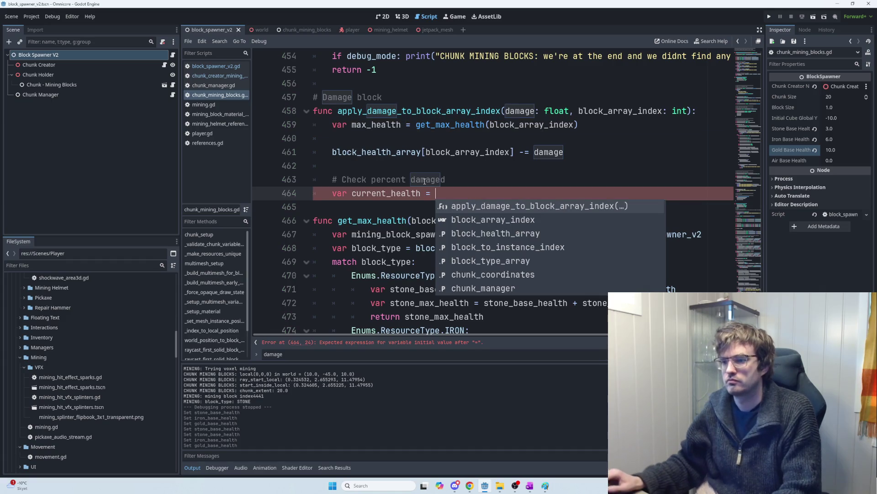
Step: Set current_health to block_health_array[block_array_index], copied from the damage line
drag(530, 151, 515, 152)
click(521, 158)
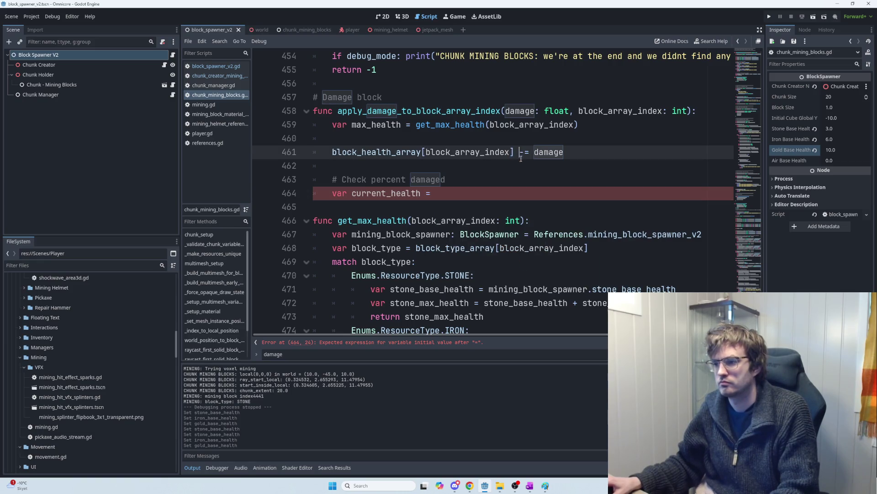
click(446, 197)
drag(332, 152, 515, 151)
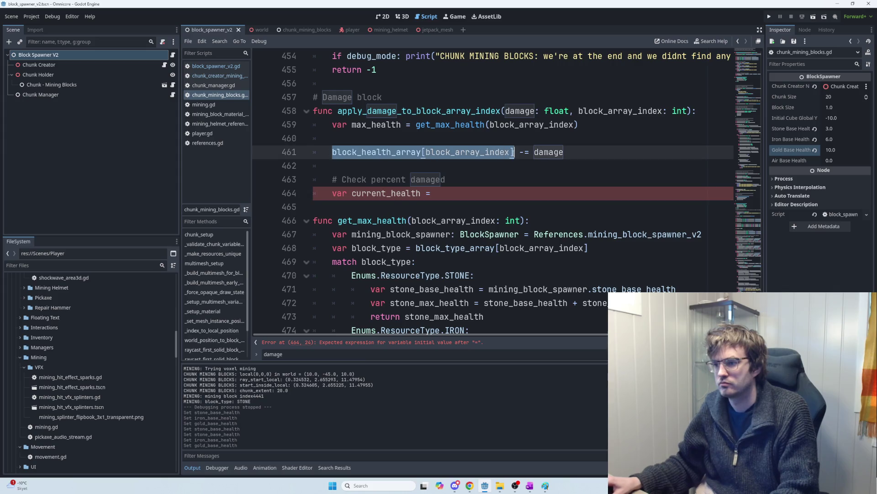
click(475, 194)
key(ctrl+v)
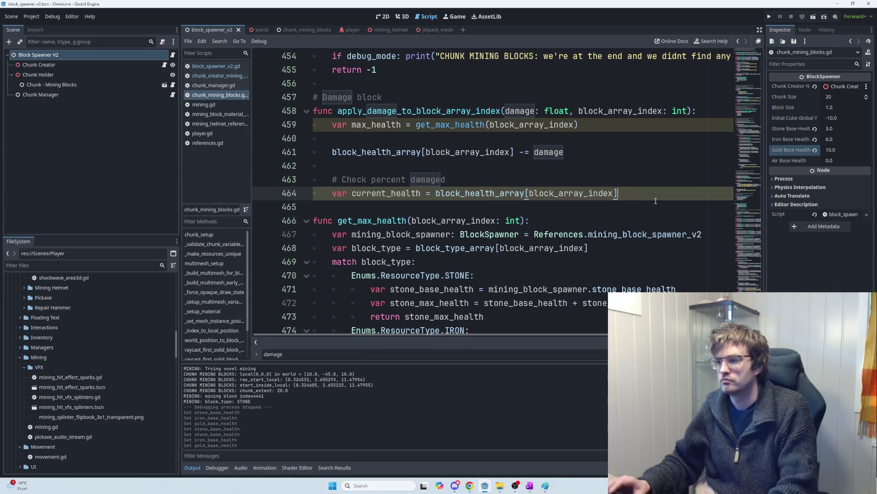
Step: Add 'match current_health / max_health:' on the next line
key(Return)
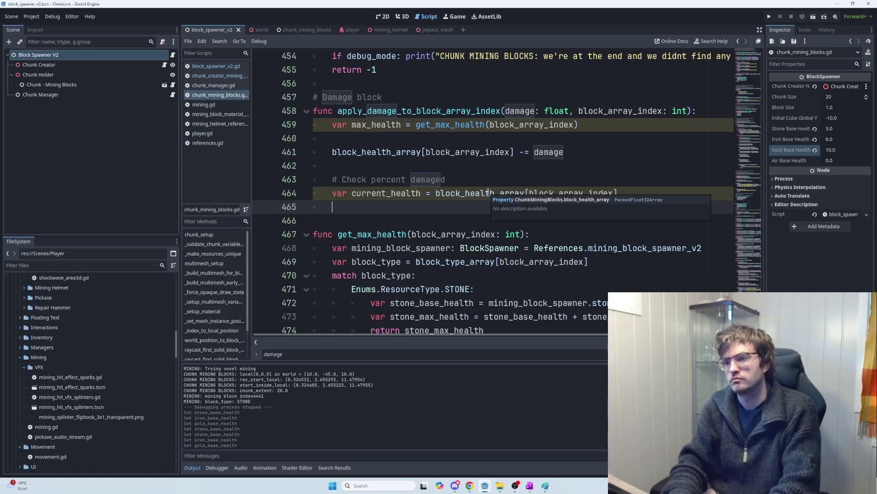
text(if c)
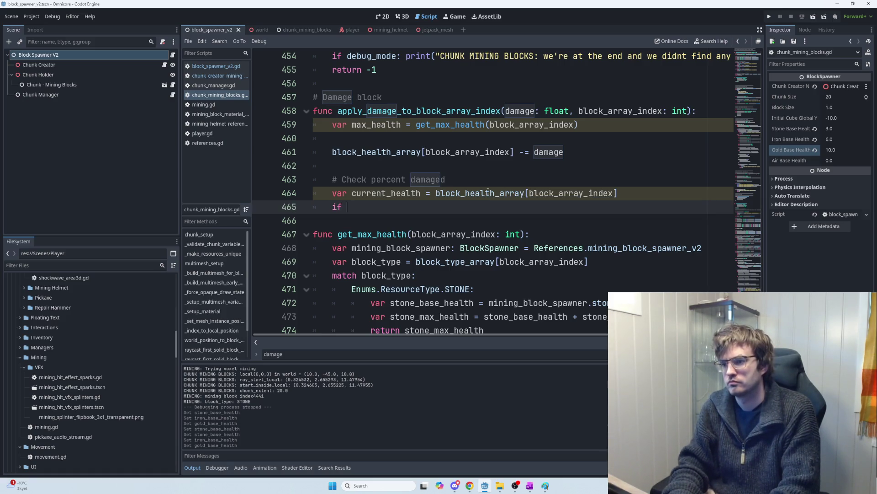
key(BackSpace)
key(BackSpace)
key(BackSpace)
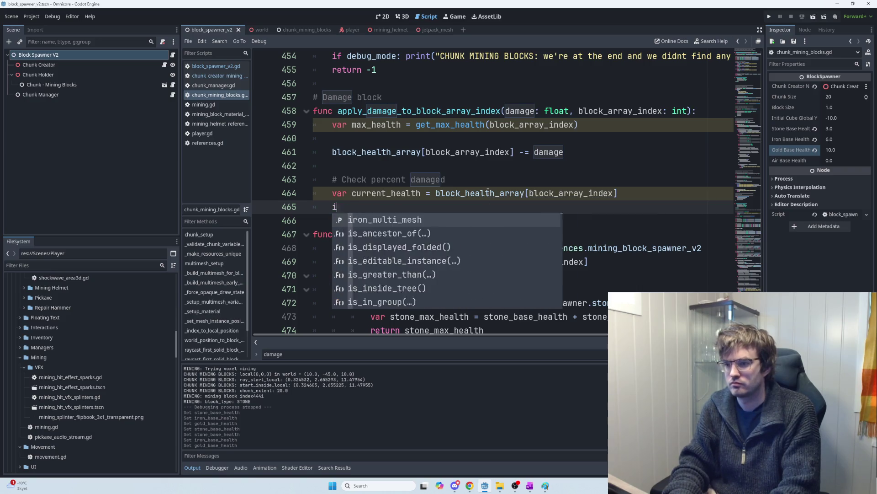
text(match current_health)
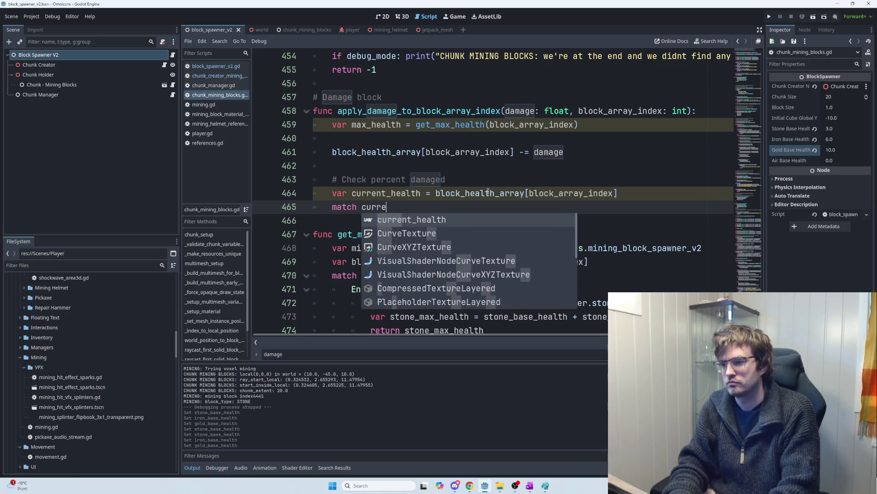
text( / ma)
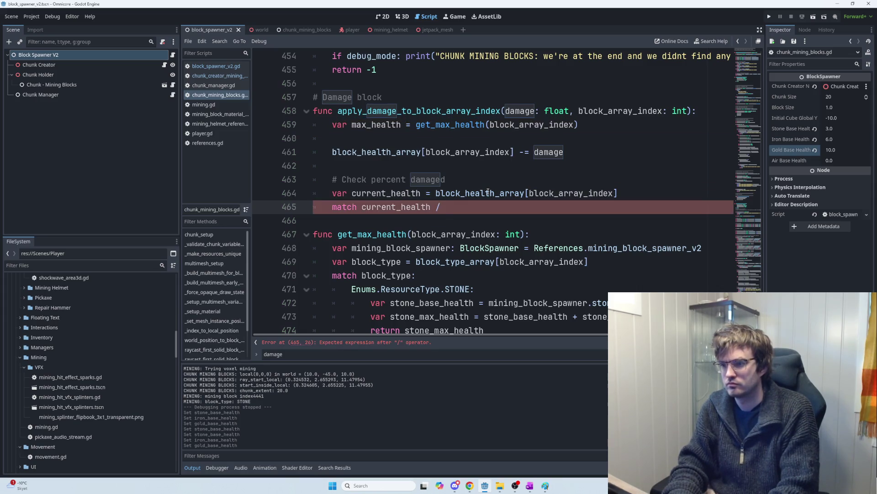
text(x_health)
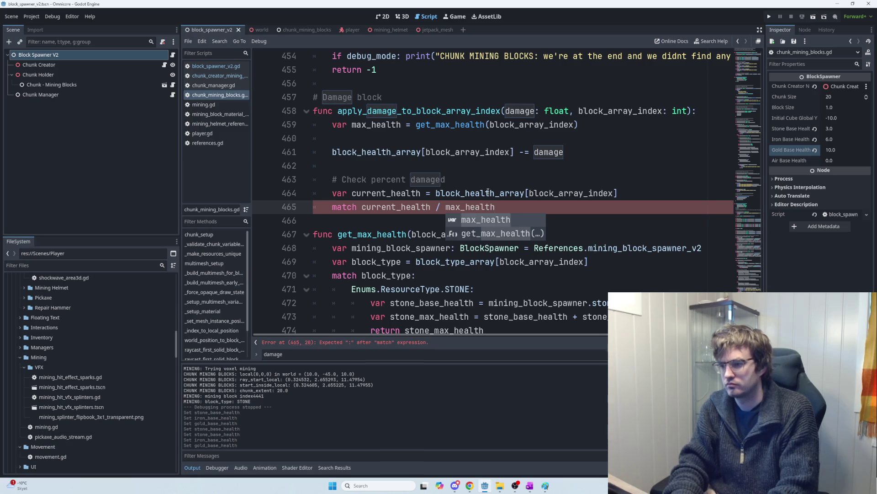
text(:)
key(Return)
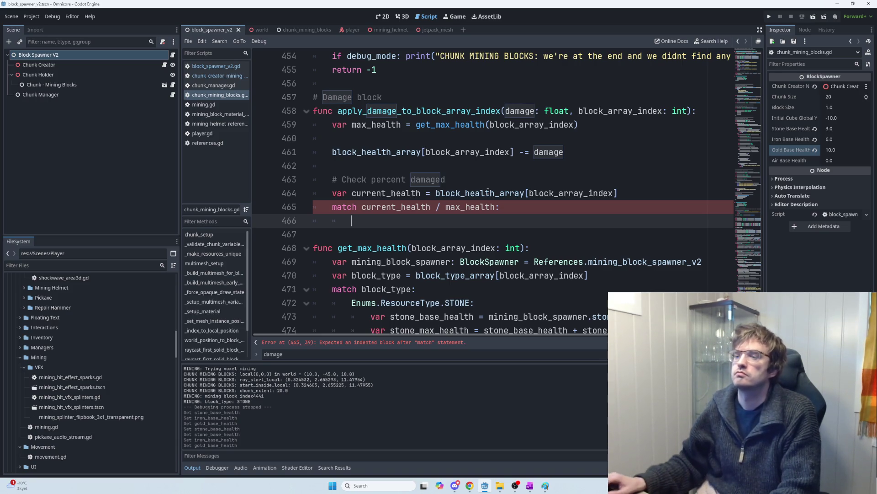
Step: Insert a new 'var percent_damage' line above the match
mouse_move(495, 207)
mouse_down()
mouse_move(353, 207)
mouse_move(362, 207)
mouse_up()
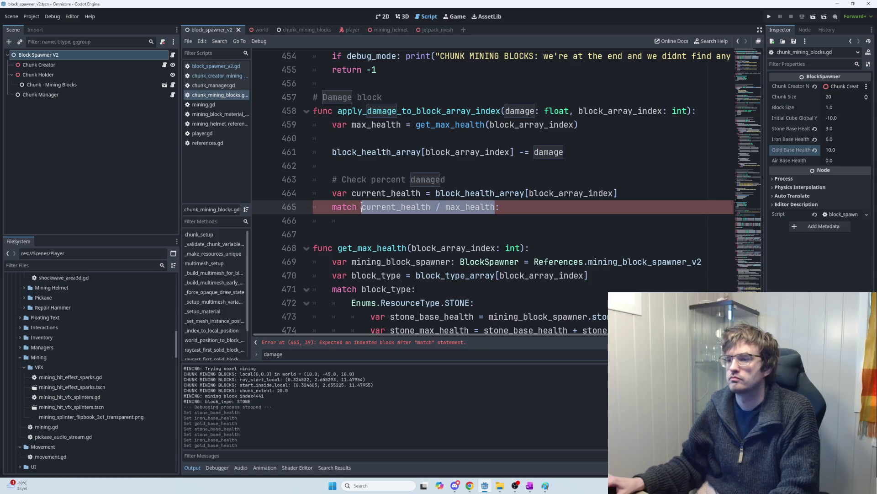
click(630, 191)
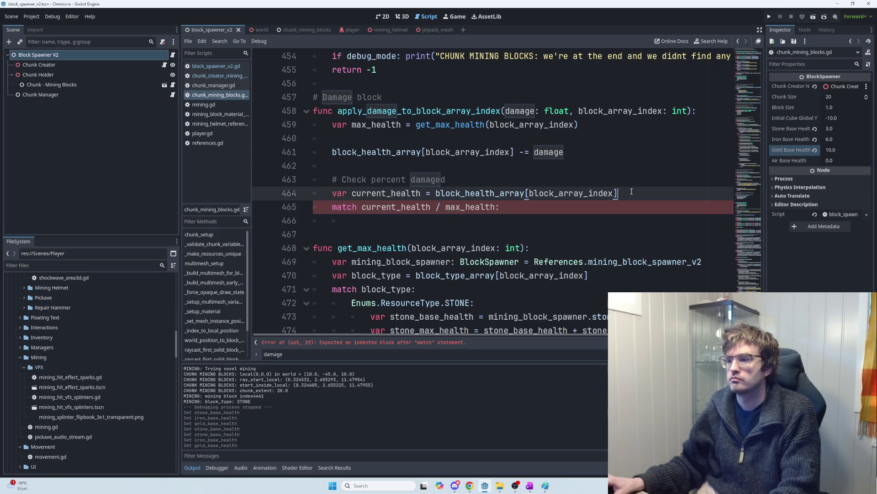
key(Return)
text(var percen)
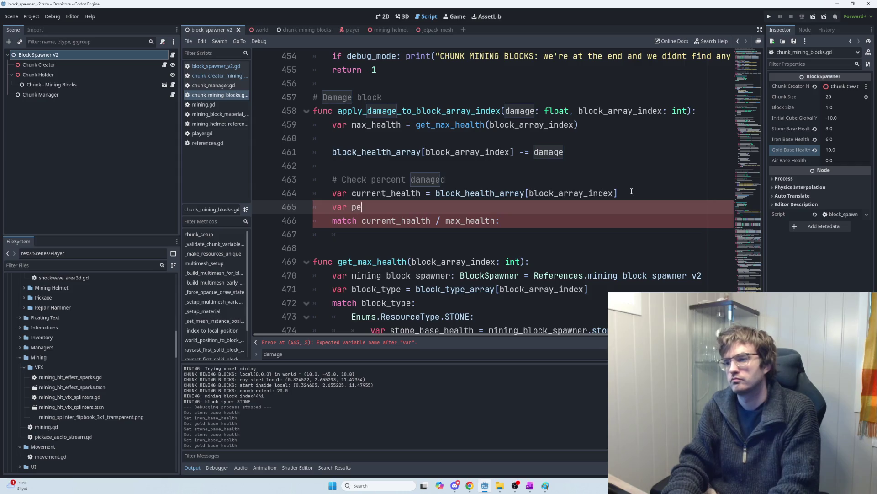
text(t_damaged)
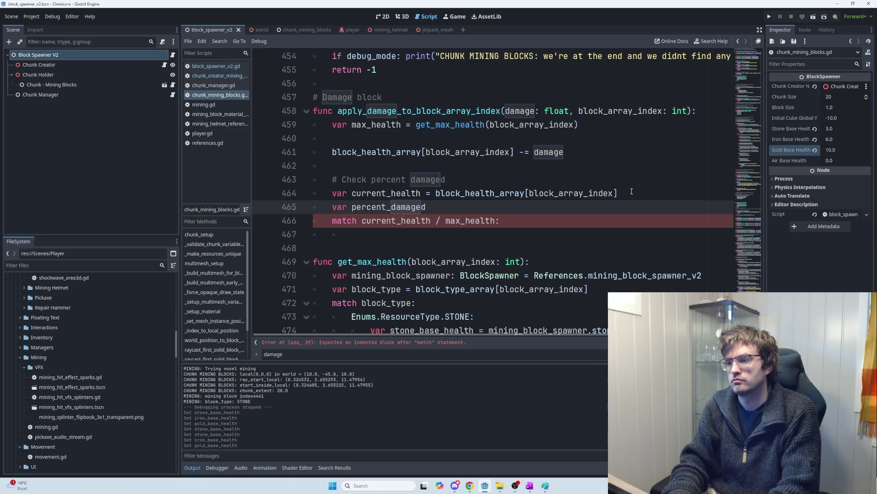
Step: Declare 'var health_percent = current_health / max_health' above the match
key(BackSpace)
key(BackSpace)
key(BackSpace)
text(health)
key(BackSpace)
key(BackSpace)
key(BackSpace)
text(health_)
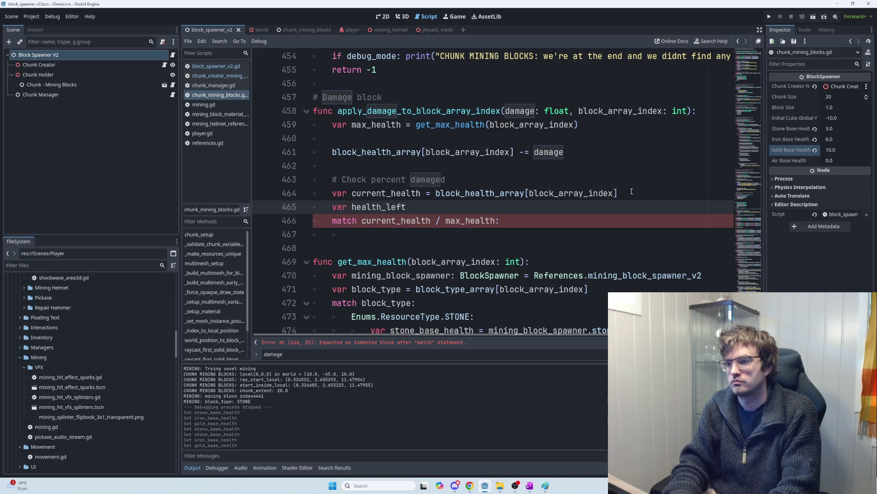
text(percent )
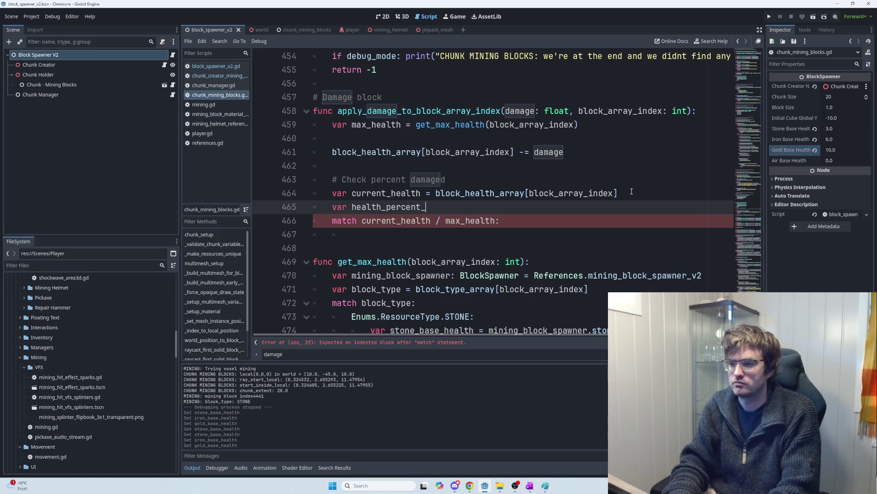
text(= current_health / max_health)
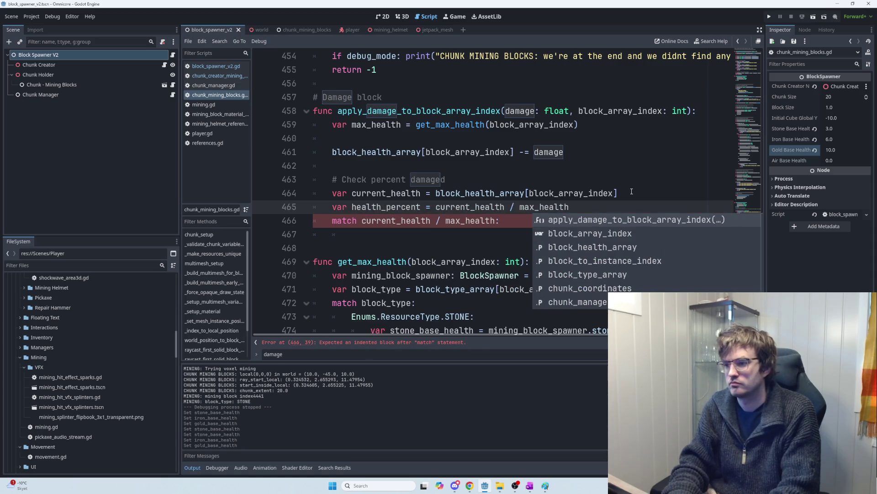
Step: Replace the match expression with 'true' to make it 'match true:'
double_click(396, 221)
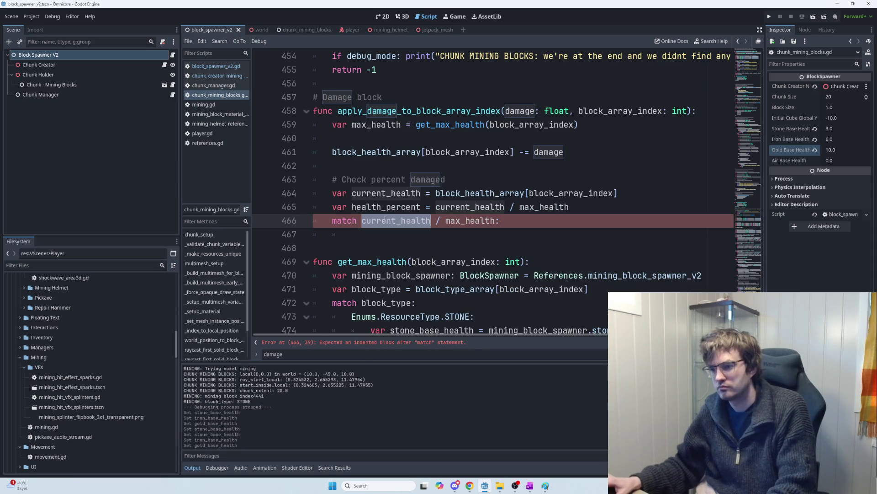
shift+click(495, 221)
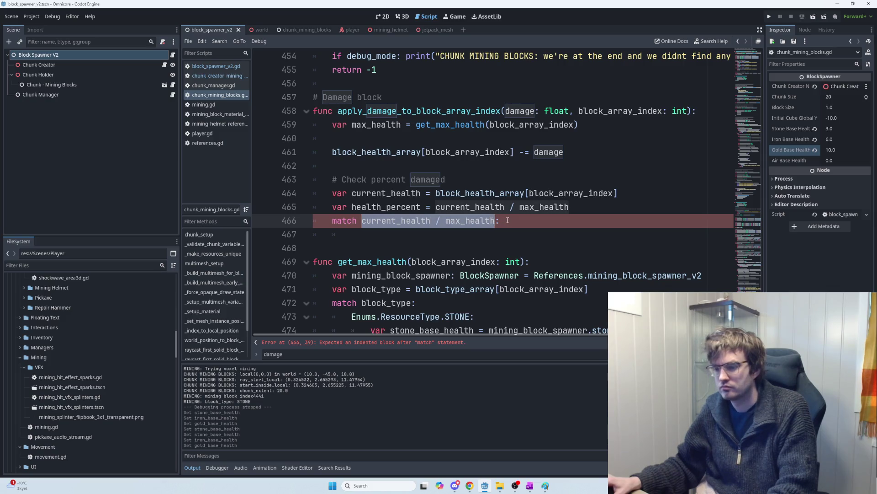
text(health_percent:)
key(ctrl+z)
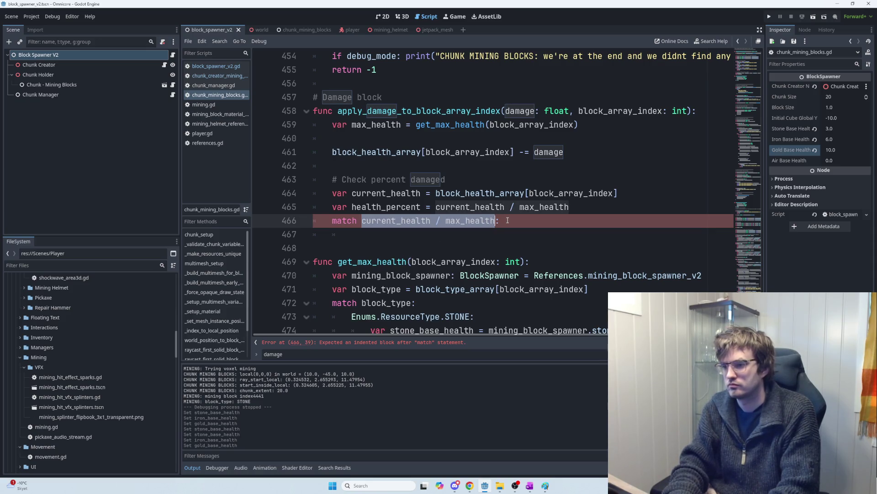
text(true:)
key(Return)
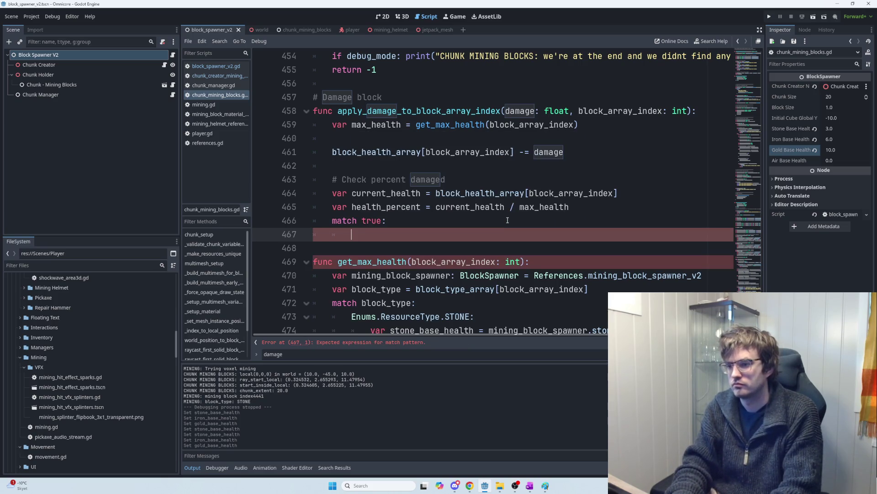
Step: Add the case 'health_percent < 0.7:' with a 'pass #apply' body
text(health_perc)
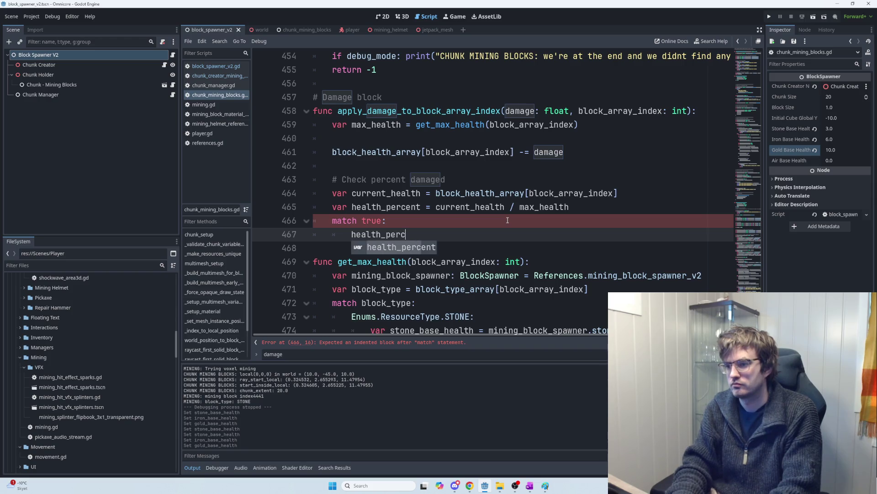
key(Return)
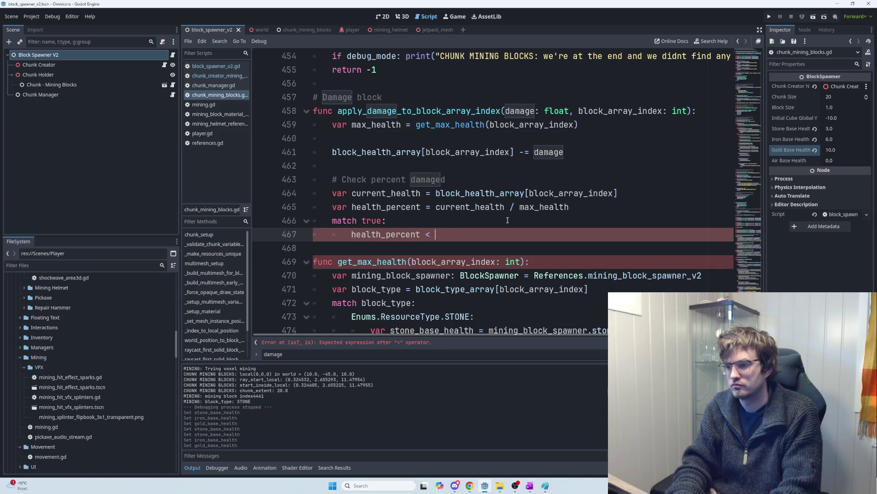
key(BackSpace)
key(BackSpace)
text(7)
key(BackSpace)
text(0.7)
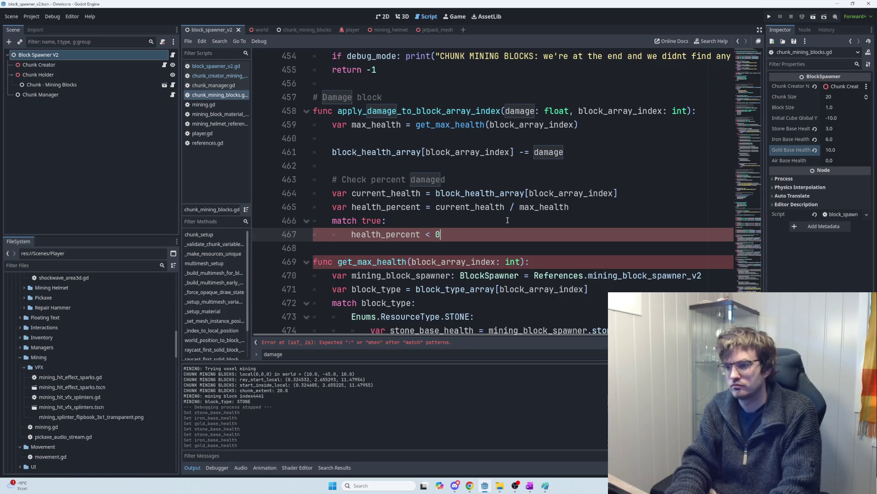
text(;)
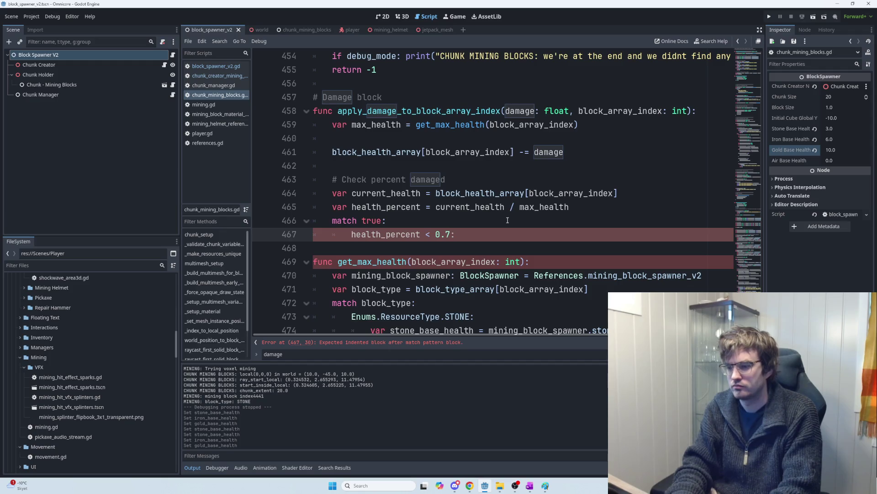
key(Return)
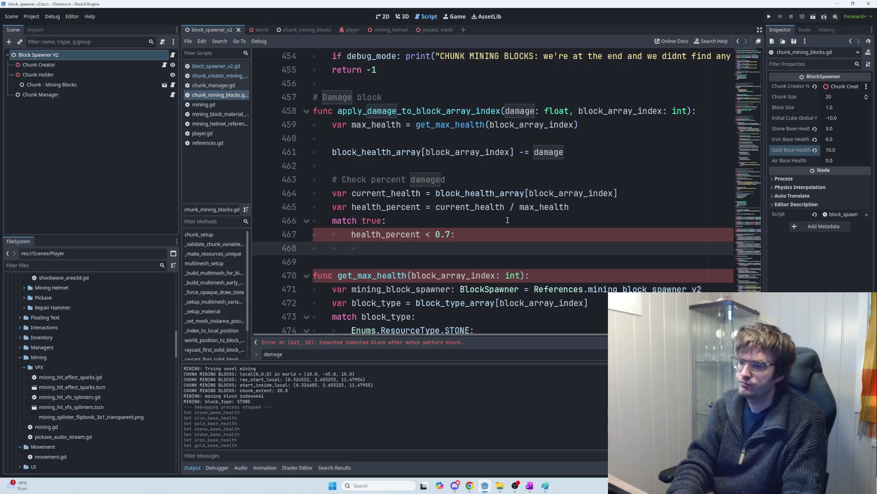
text(pass #)
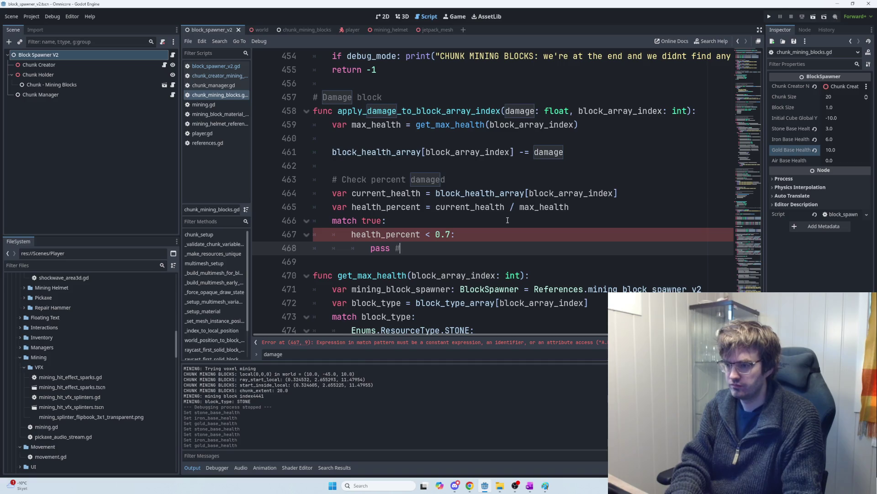
text(apply)
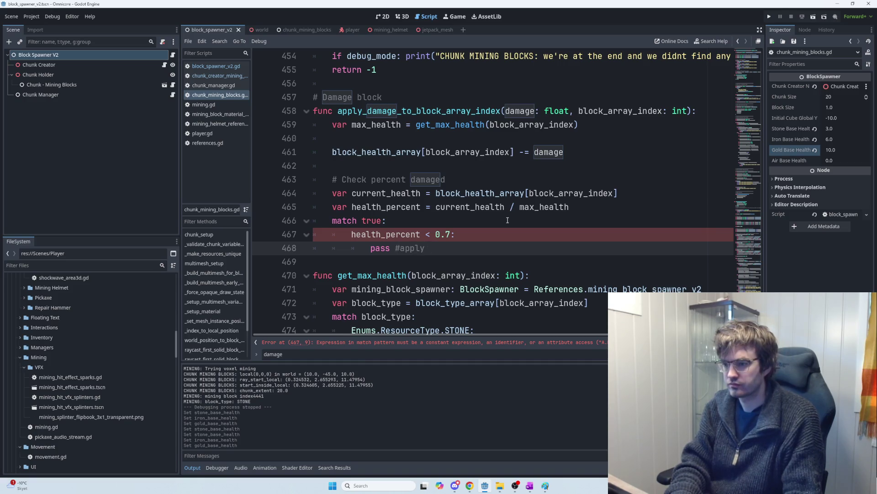
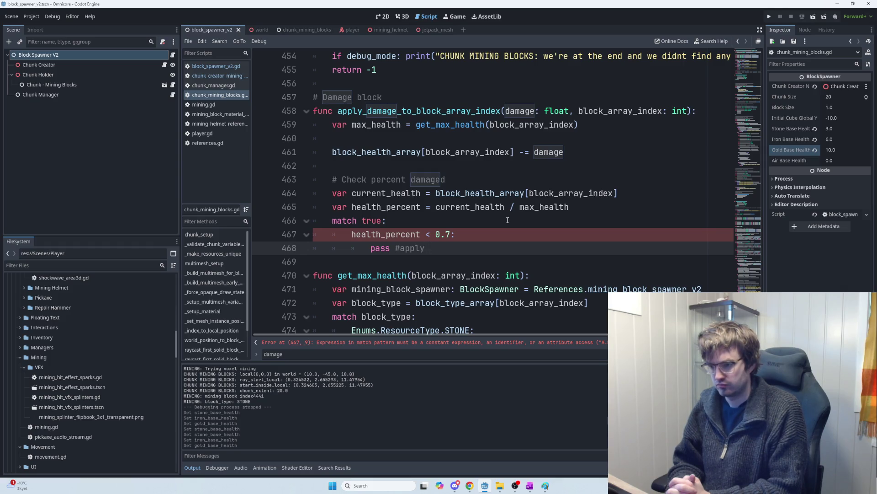
Step: Replace the 'match true:' line with an if on the health_percent condition
click(351, 234)
text(if)
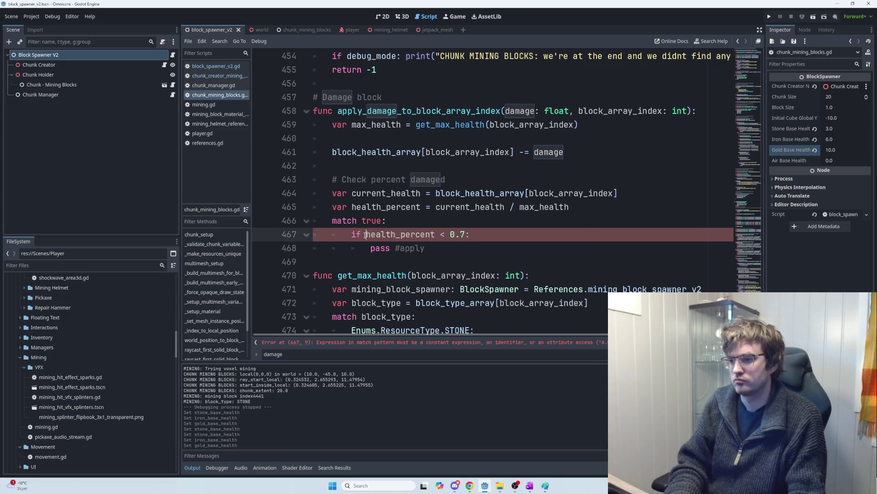
key(BackSpace)
key(BackSpace)
key(BackSpace)
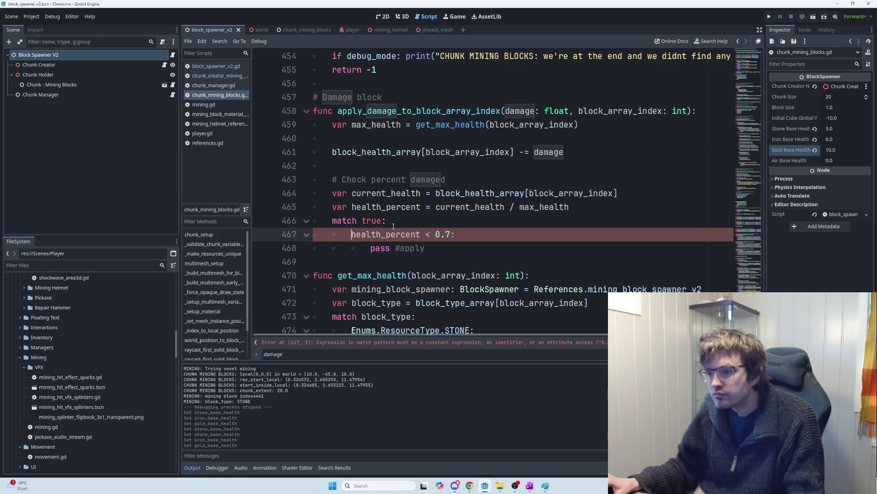
key(shift+Up)
key(shift+Home)
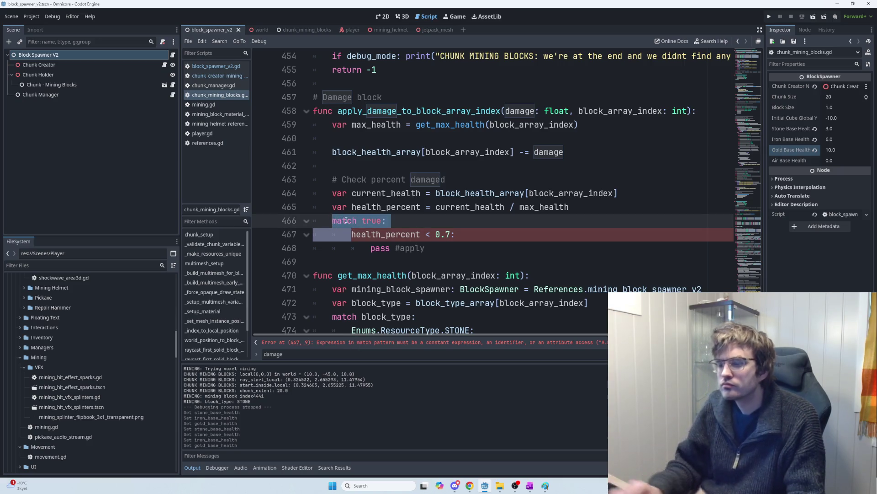
text(if health_percent < 0.7:)
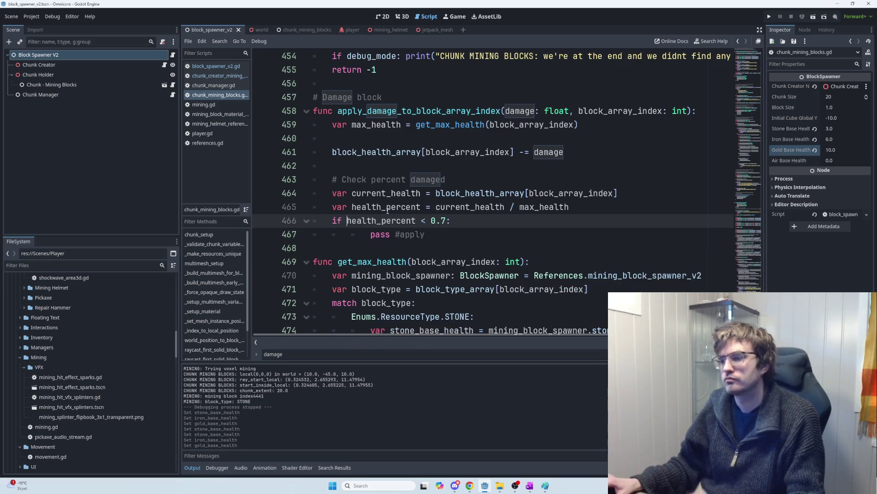
Step: Outdent the pass line, comment it '#apply some damage', and raise the threshold to 0.8
drag(430, 234, 386, 234)
key(shift+Tab)
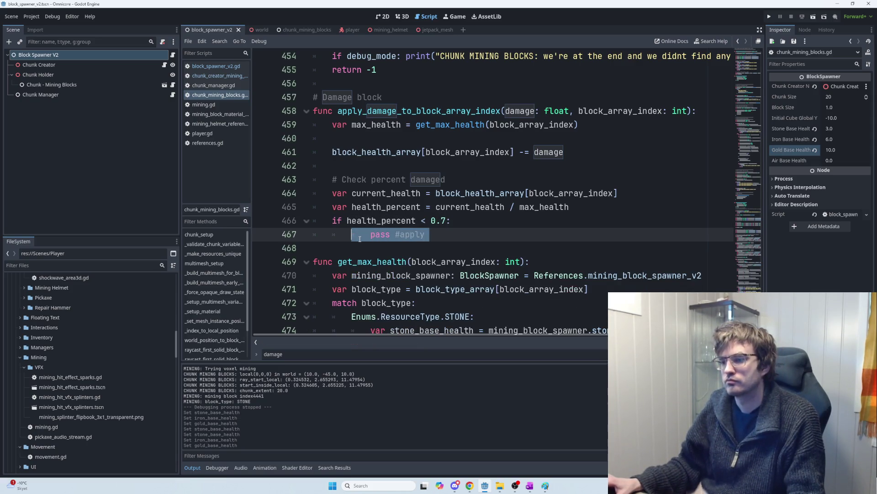
click(423, 236)
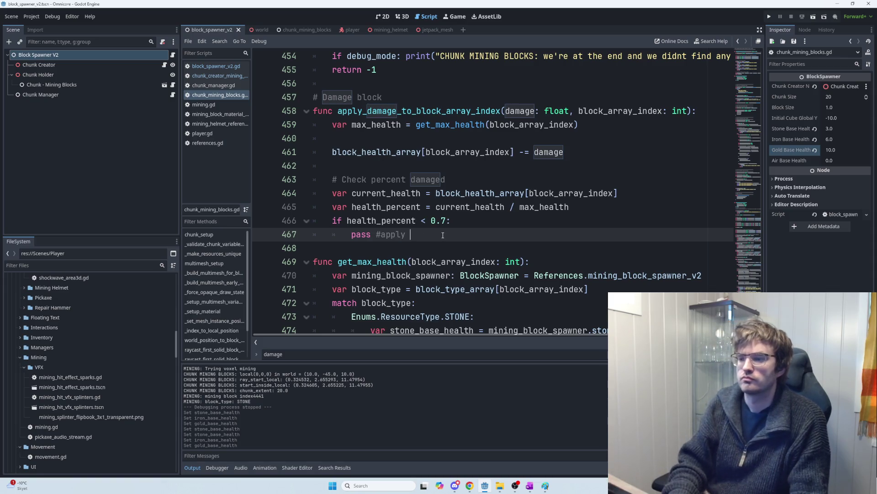
text(some damage)
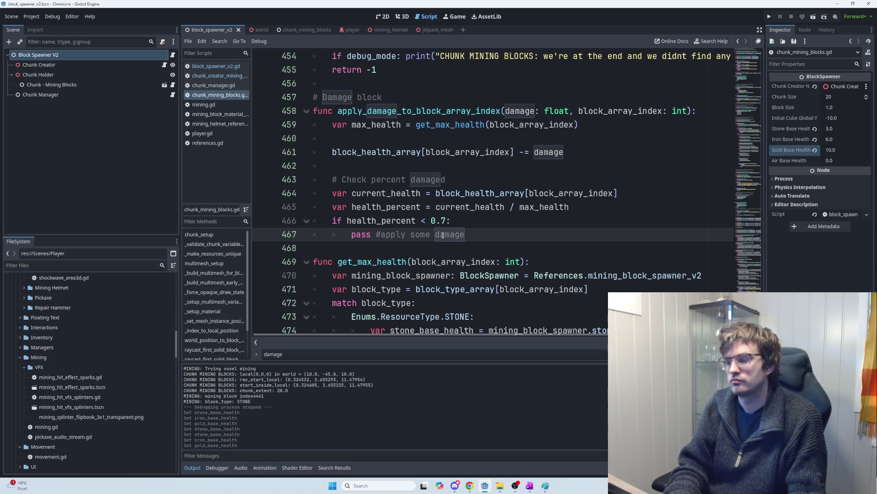
click(443, 221)
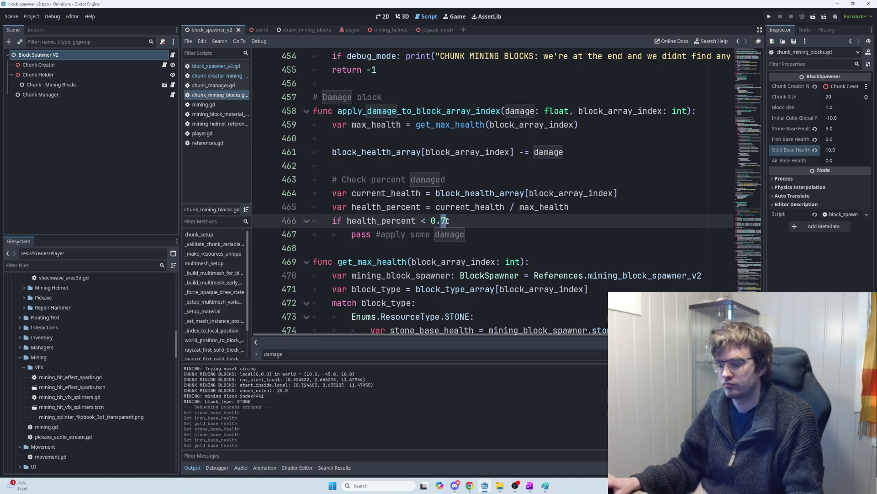
text(8)
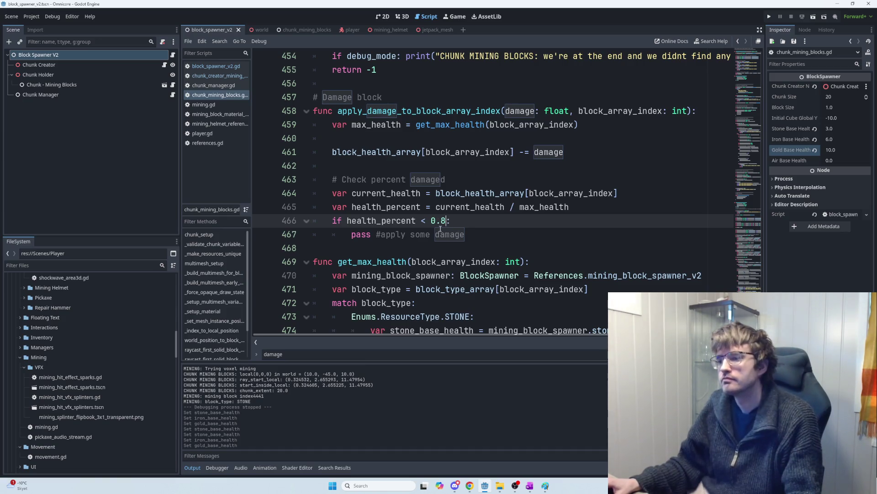
drag(465, 234, 330, 215)
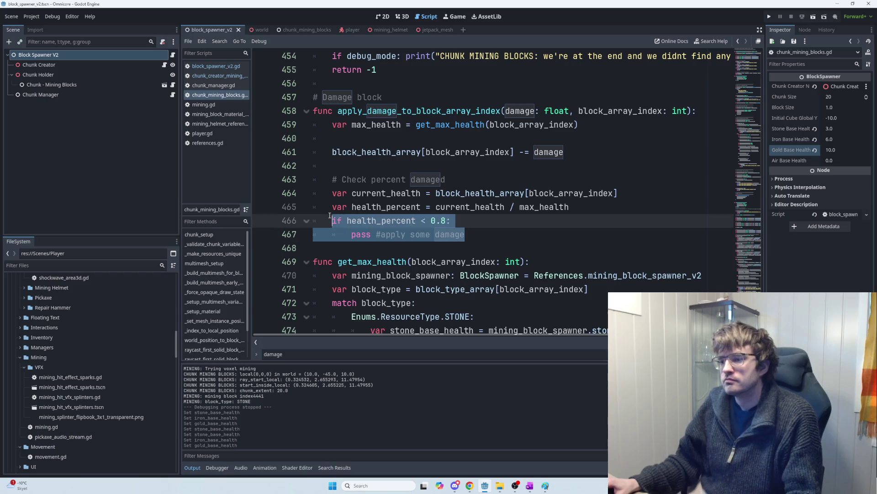
click(480, 236)
key(Return)
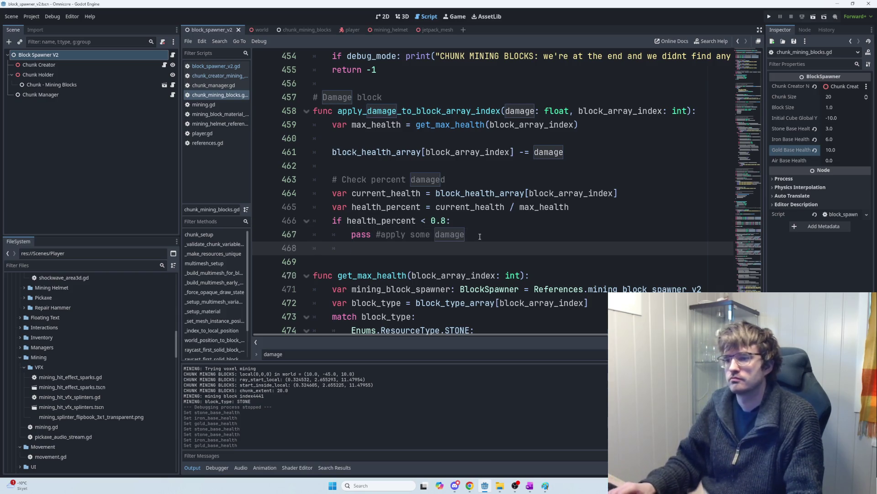
Step: Start an elif line at the if's indentation level below the pass line
key(BackSpace)
text(elf)
key(Left)
text(i)
key(Right)
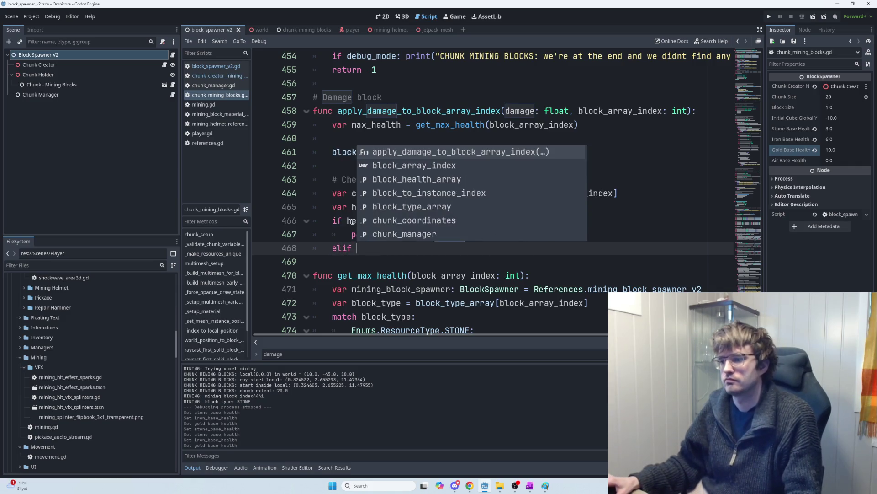
key(Escape)
key(Up)
key(Up)
key(ctrl+d)
click(587, 209)
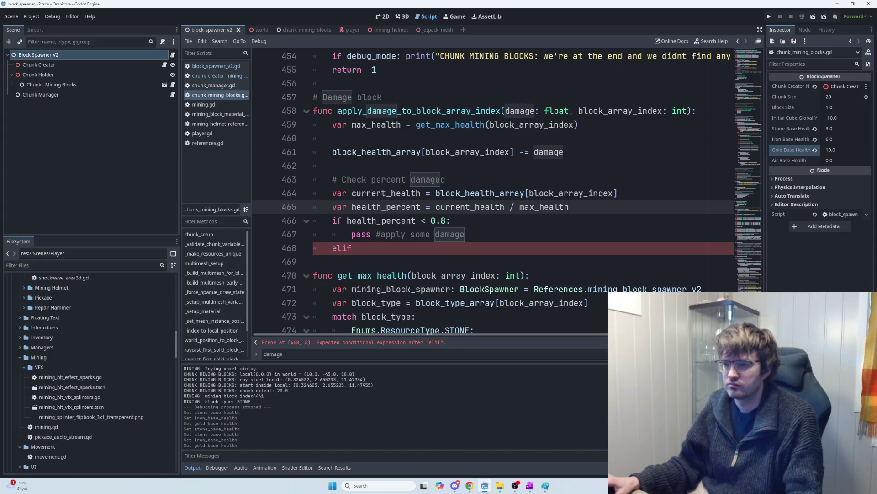
Step: Lower the if threshold to 0.2 and change the comment to 'apply fitting damage on shader'
drag(431, 221, 446, 221)
click(480, 228)
click(483, 229)
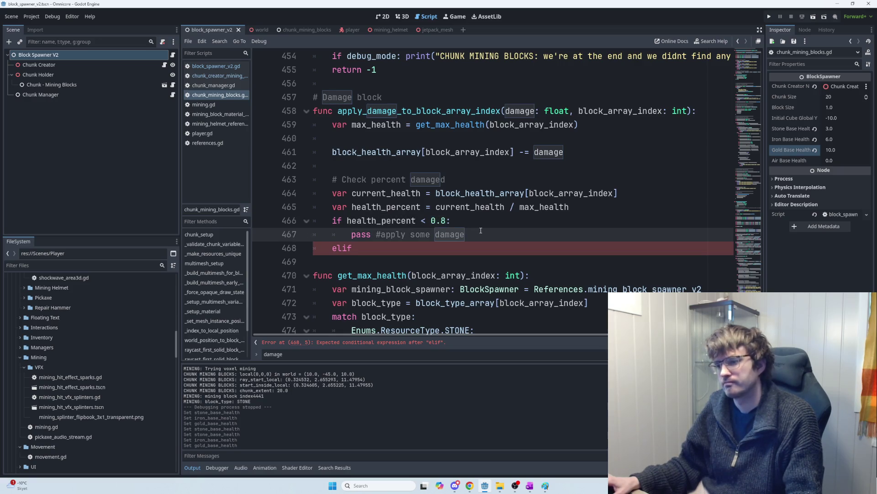
click(467, 225)
key(Left)
key(BackSpace)
text(2)
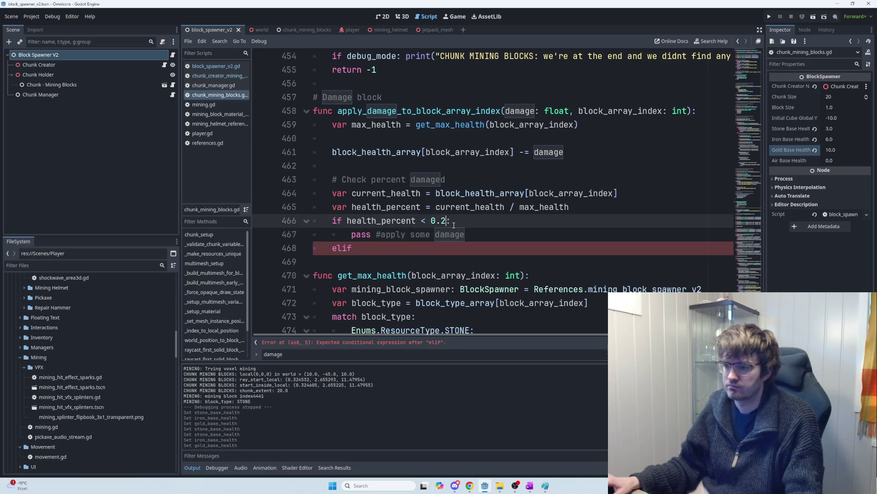
drag(465, 234, 410, 234)
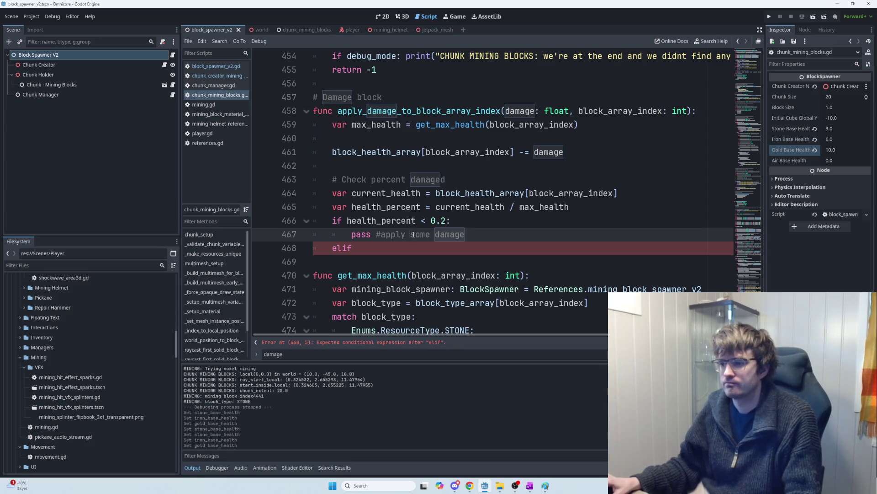
drag(410, 234, 381, 233)
text(apply fitting damage )
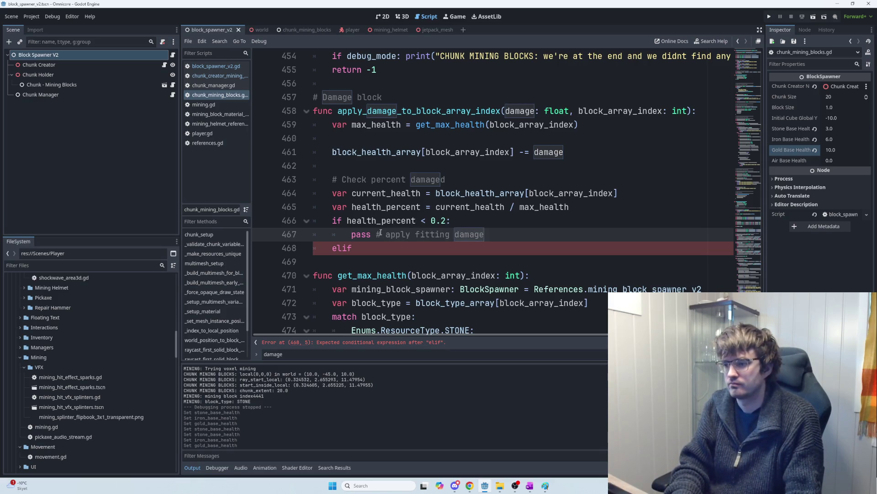
text(on )
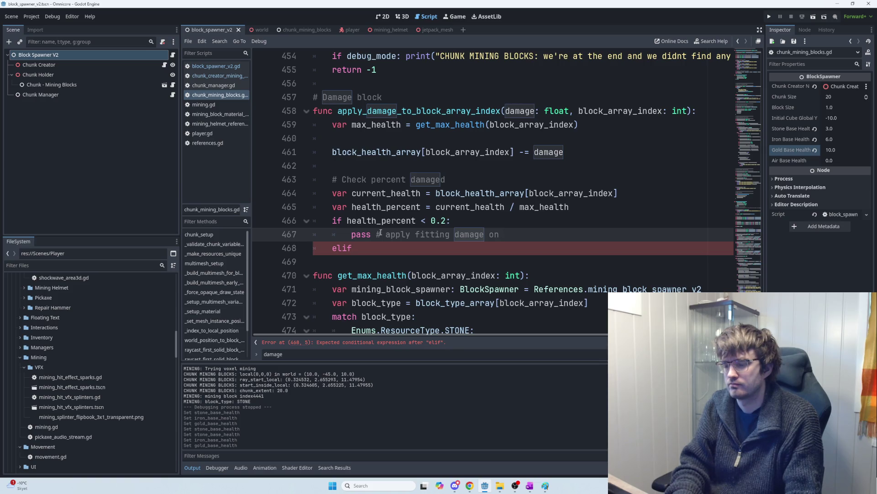
text(shader)
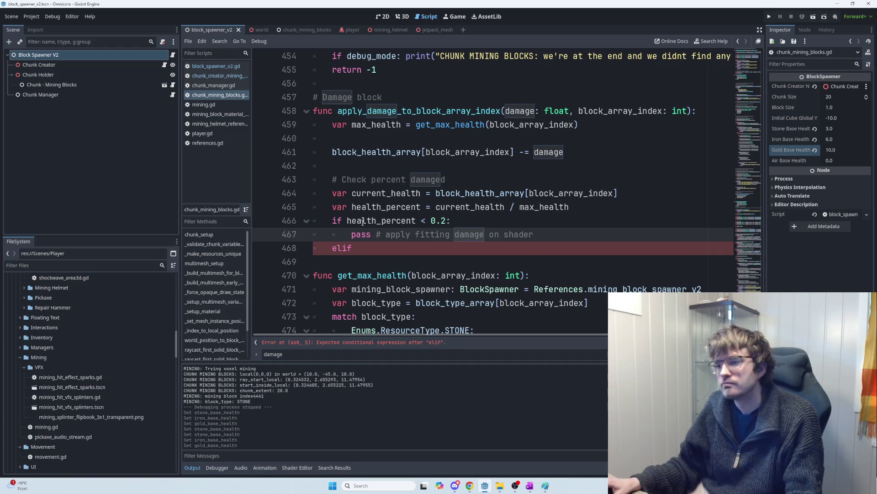
Step: Complete the elif condition as 'health_percent < 0.4:' and open its indented body
click(354, 248)
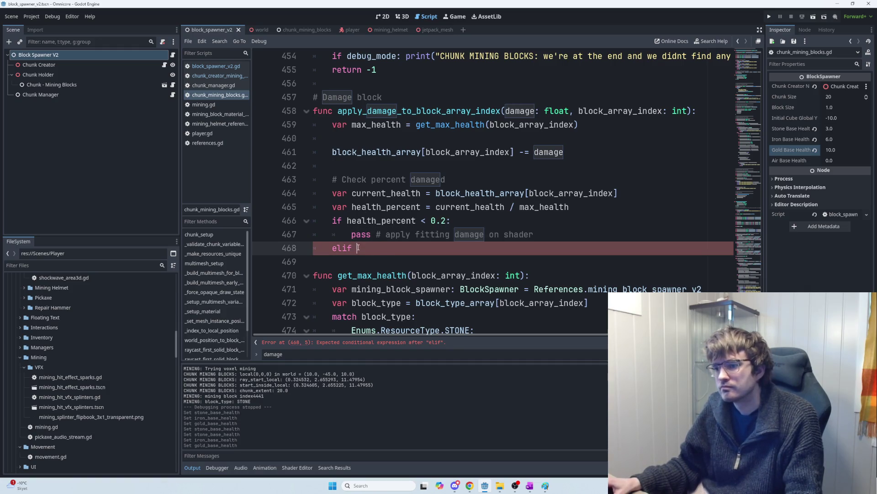
double_click(381, 220)
key(shift+End)
key(ctrl+c)
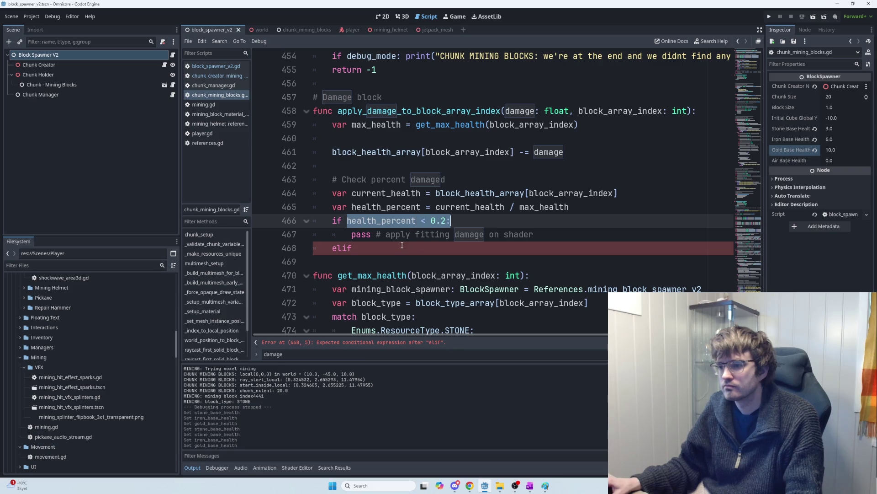
click(448, 247)
key(ctrl+v)
click(456, 248)
key(BackSpace)
text(4)
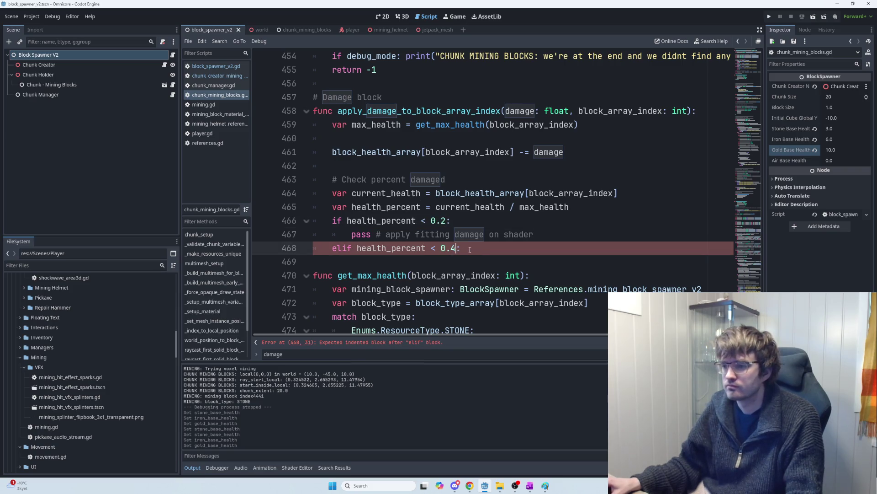
key(Return)
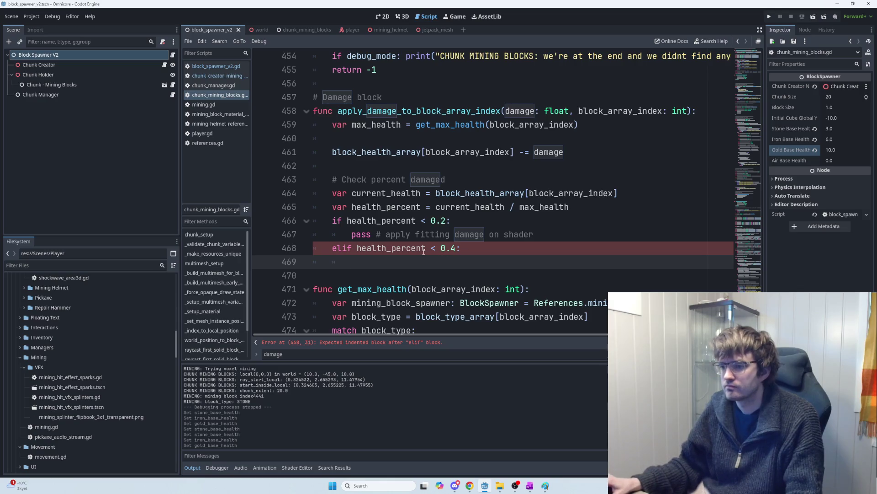
Step: Copy the commented pass line into the elif branch, then duplicate that branch twice more
drag(539, 234, 348, 233)
key(ctrl+c)
click(370, 260)
key(ctrl+v)
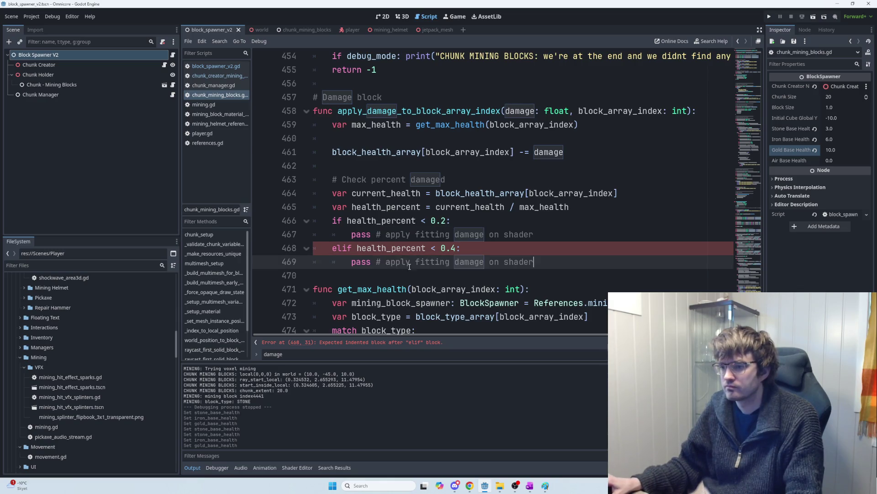
mouse_move(535, 262)
mouse_down()
mouse_move(256, 248)
mouse_move(333, 247)
mouse_up()
key(Right)
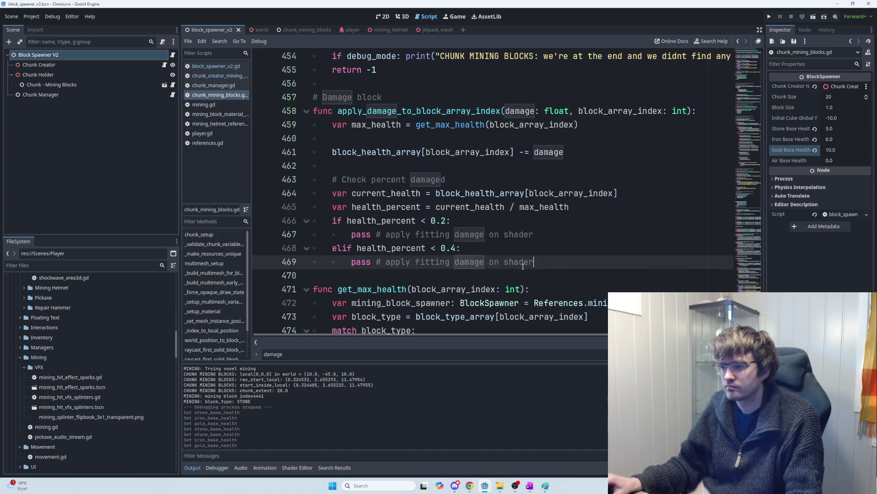
key(Return)
key(ctrl+v)
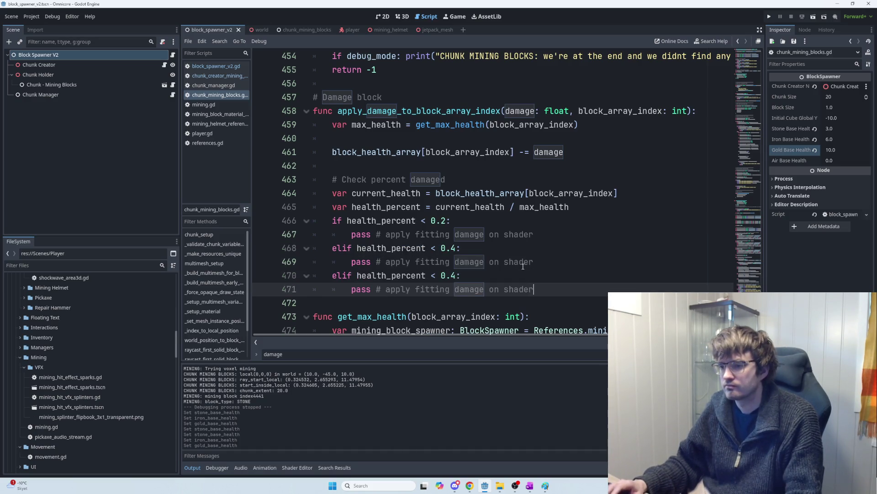
key(Return)
key(ctrl+v)
scroll(523, 266, down, 2)
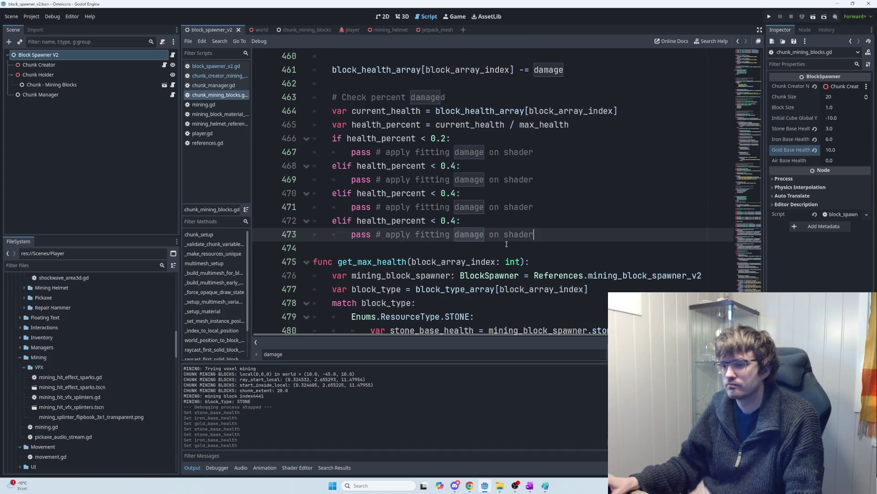
Step: Change the second and third elif thresholds to 0.6 and 0.8
double_click(452, 165)
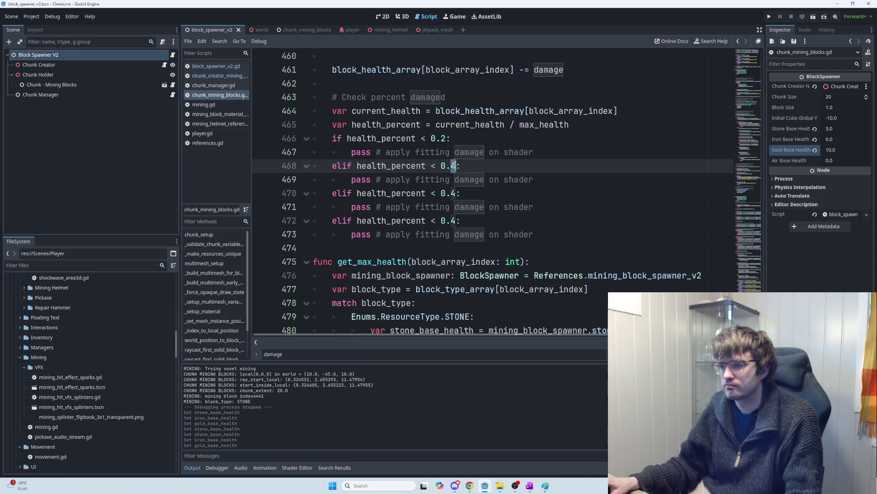
double_click(452, 192)
text(6)
double_click(453, 221)
text(8)
click(527, 234)
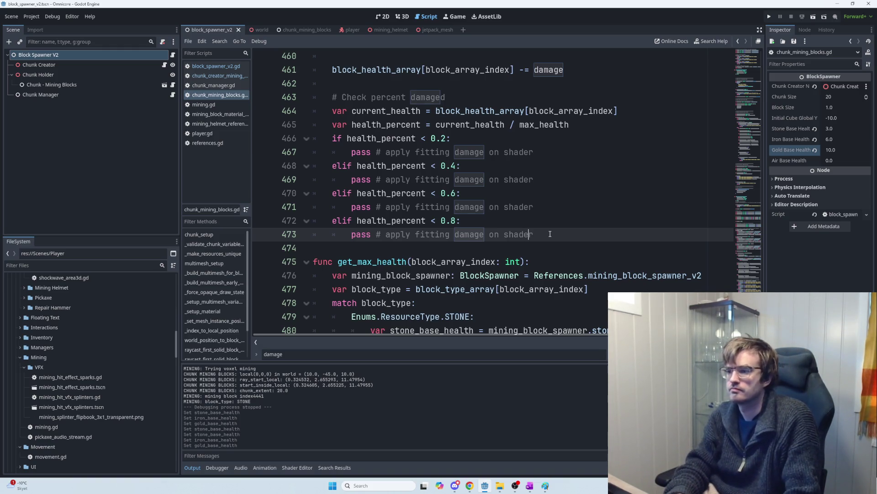
key(Return)
key(Return)
key(BackSpace)
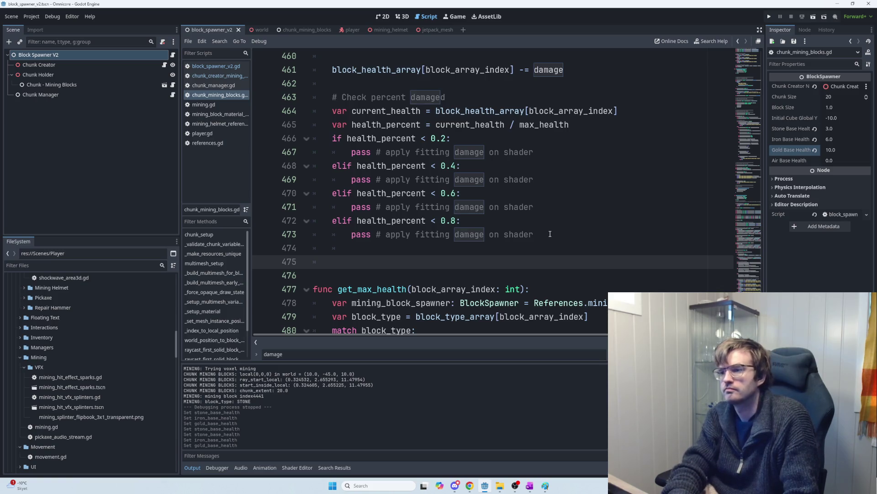
Step: Briefly turn the first health-percent if into elif, then restore it to if
click(343, 138)
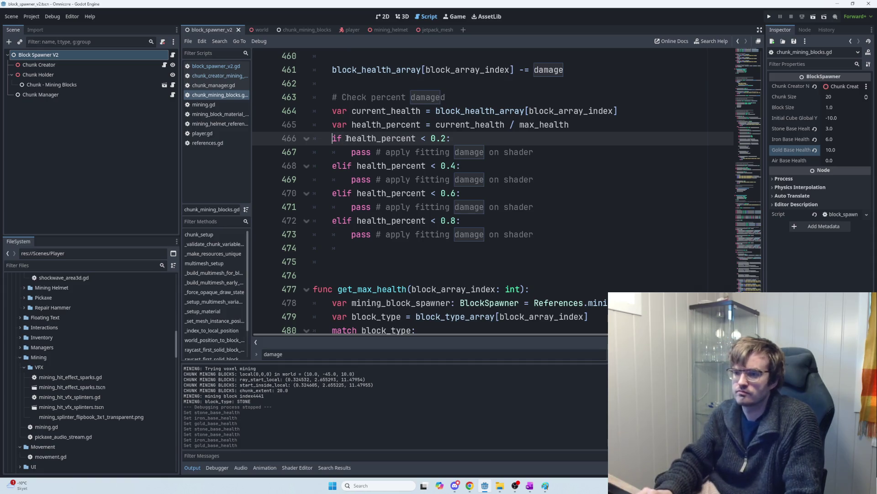
key(Home)
text(el)
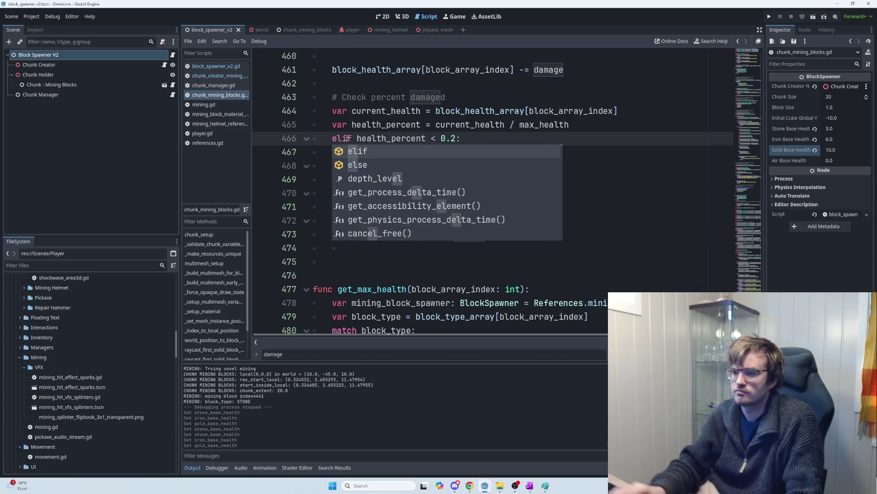
key(Escape)
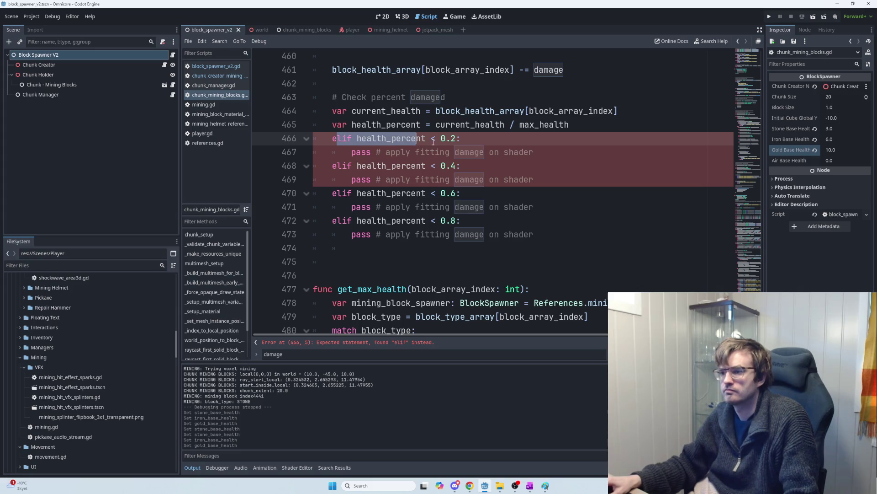
click(579, 125)
key(Return)
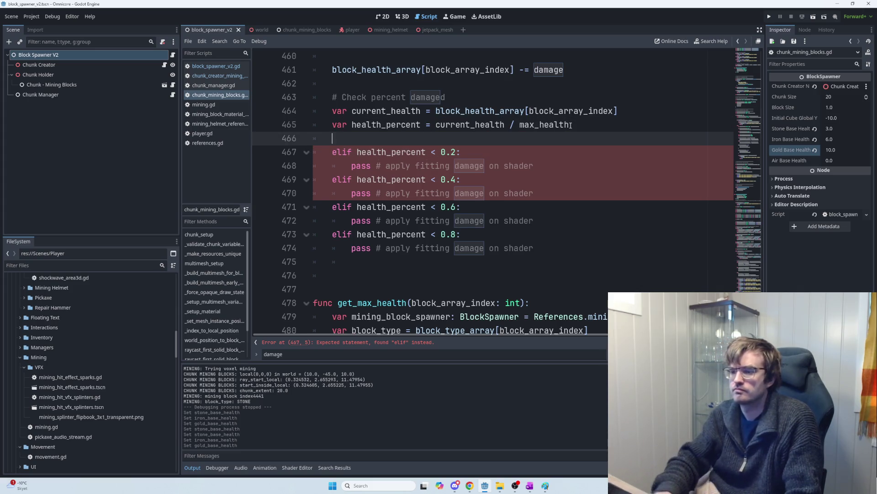
key(BackSpace)
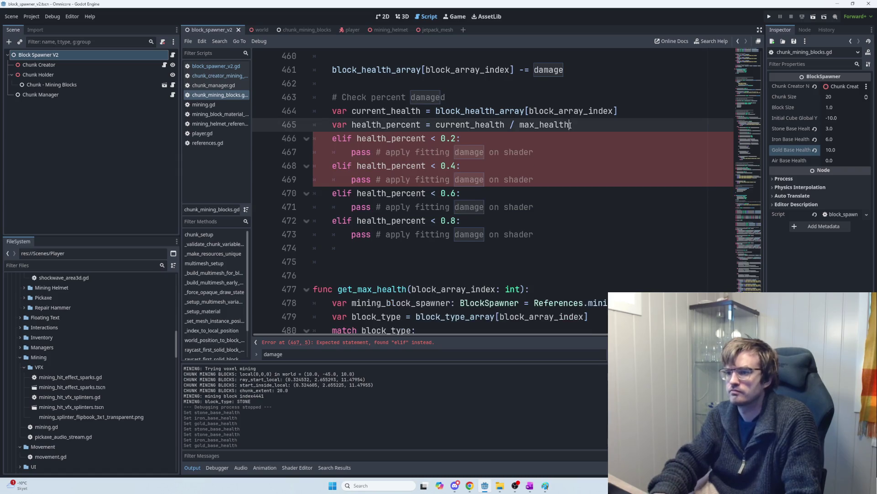
double_click(337, 137)
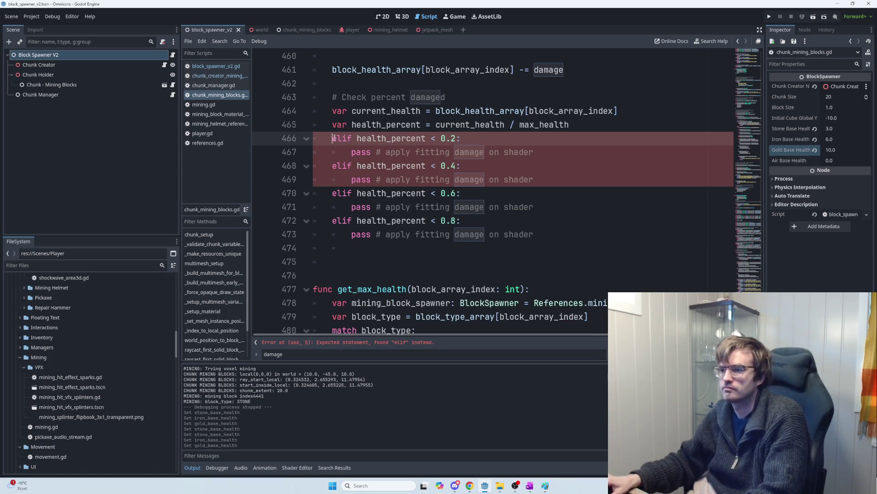
key(BackSpace)
key(BackSpace)
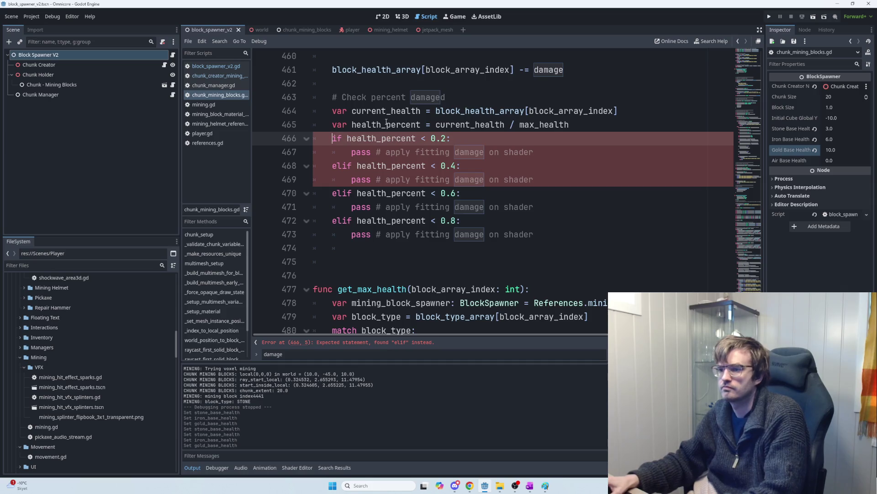
Step: Move the block health subtraction line to the start of the function body, adding lines below
scroll(423, 165, up, 1)
click(438, 124)
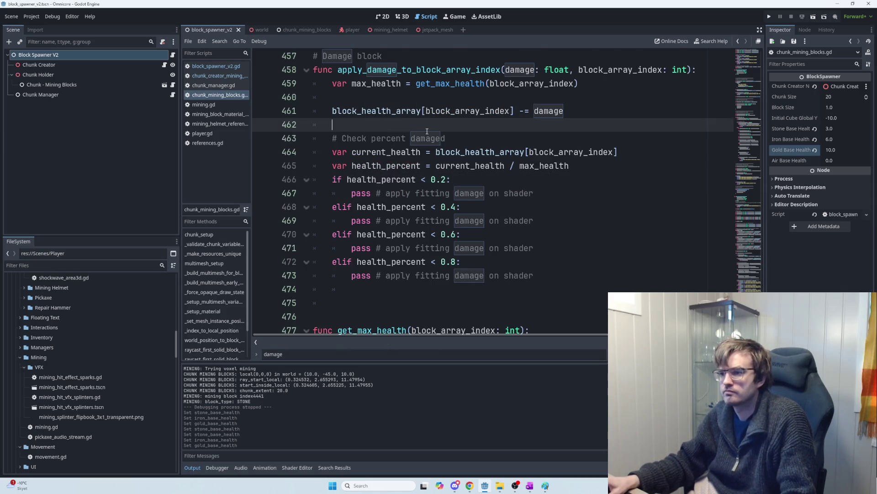
scroll(451, 161, up, 1)
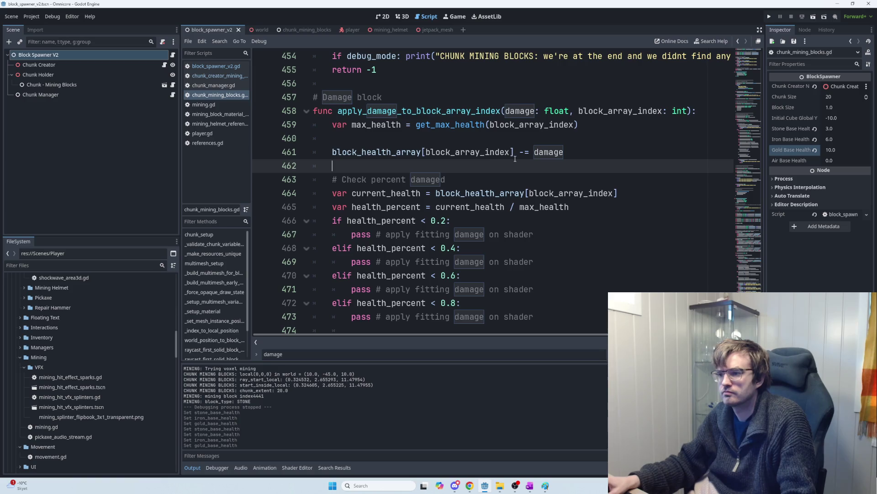
drag(591, 153, 331, 153)
key(BackSpace)
key(Up)
key(Up)
key(Return)
key(Return)
key(Up)
key(Up)
key(ctrl+v)
key(Return)
key(Return)
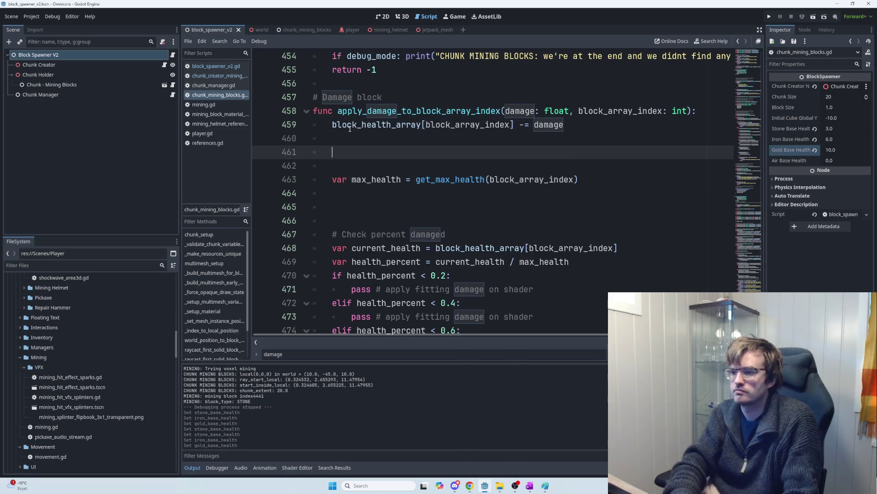
drag(332, 126, 511, 128)
Step: Add 'if block_health_array[block_array_index] <= 0:' whose body calls remove_block()
key(ctrl+c)
click(457, 147)
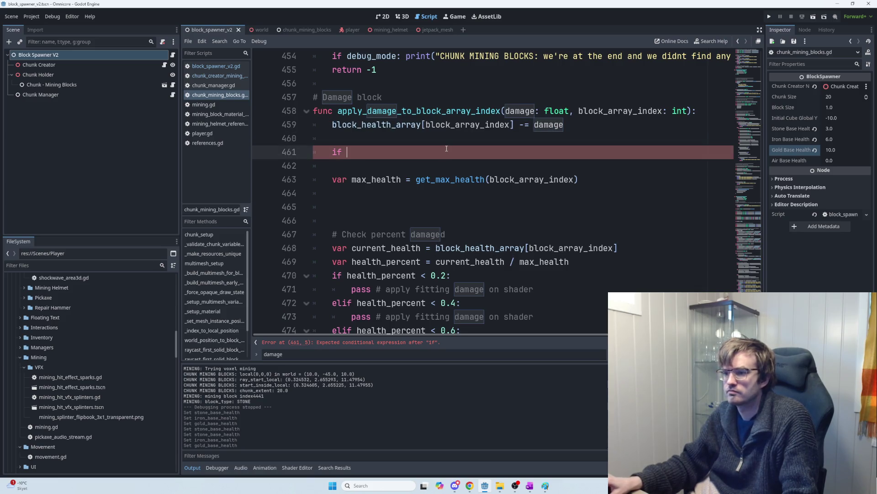
key(ctrl+v)
text(] <= 0:)
key(Return)
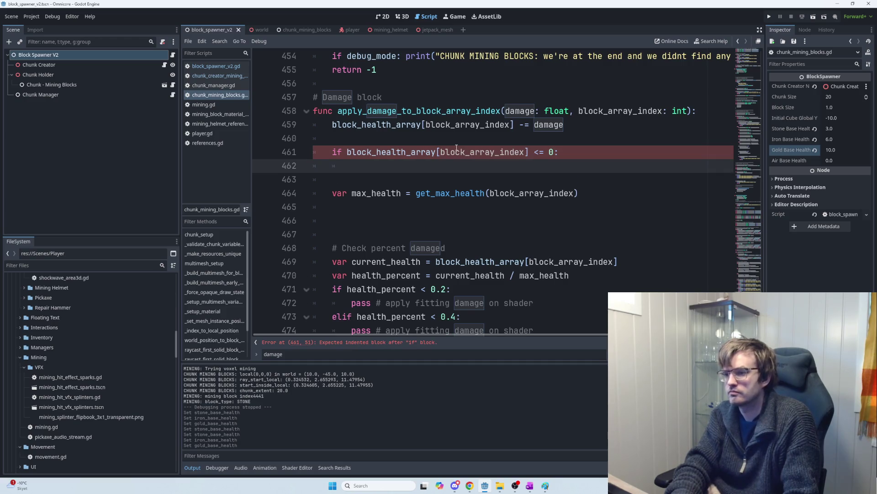
scroll(518, 241, down, 9)
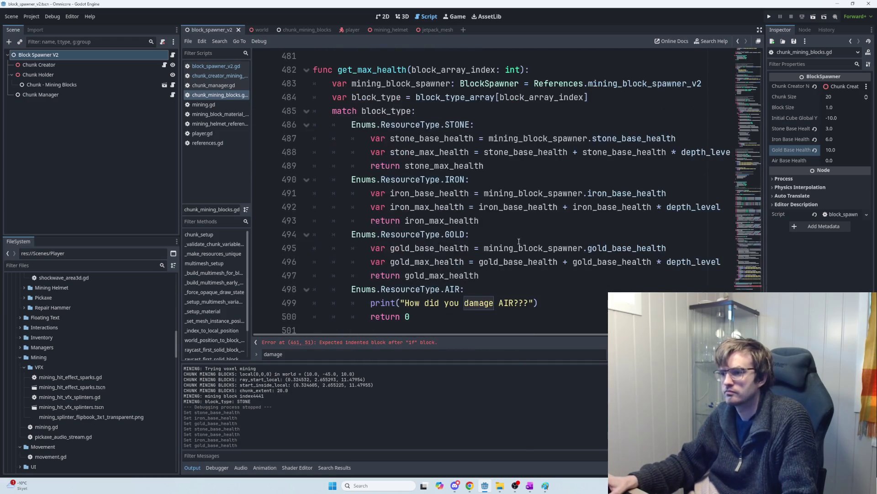
scroll(521, 236, down, 1)
text(remove_bl)
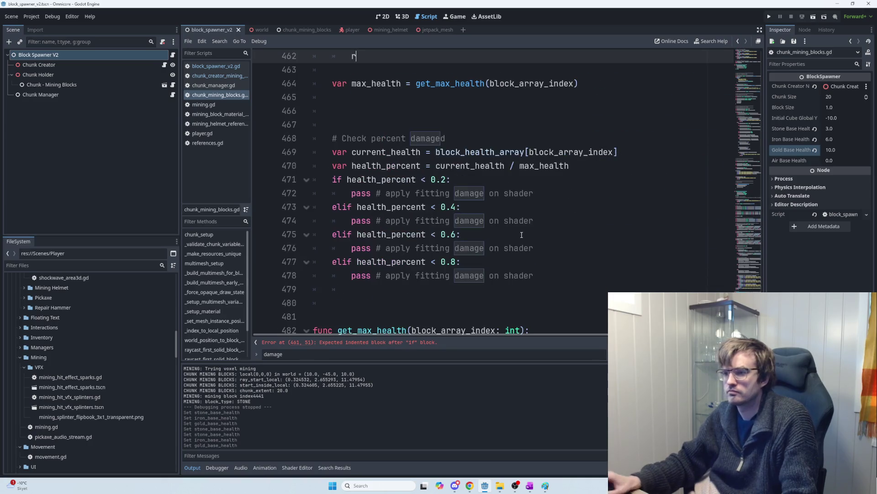
text(ock)
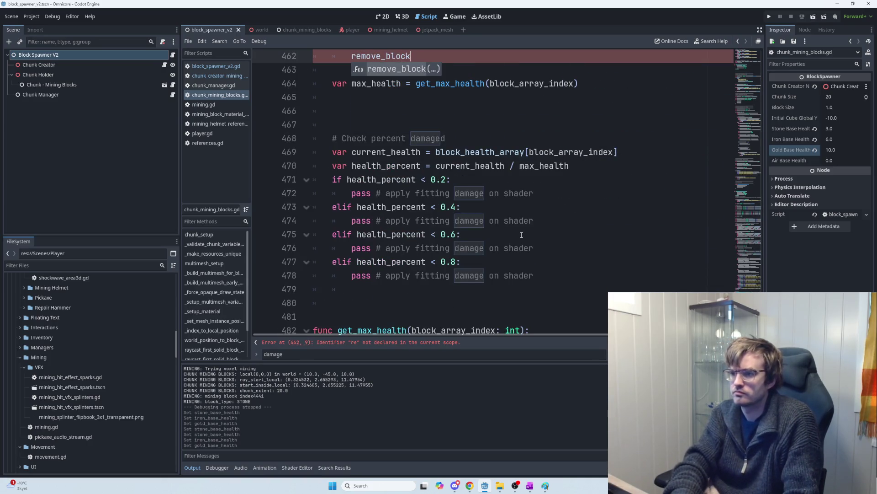
key(Return)
scroll(514, 236, up, 3)
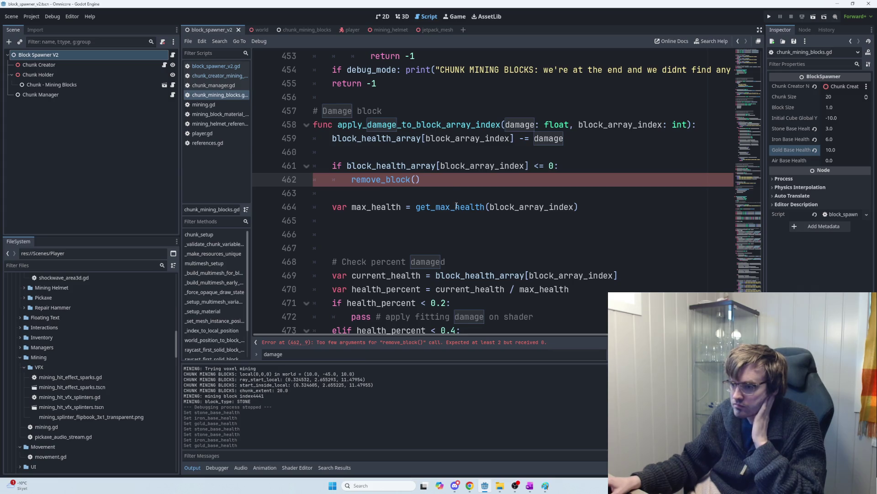
double_click(507, 166)
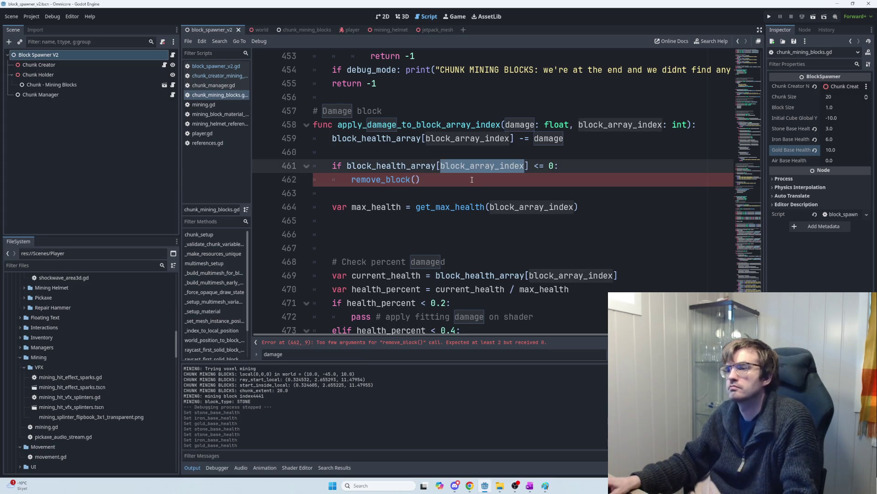
scroll(504, 257, down, 4)
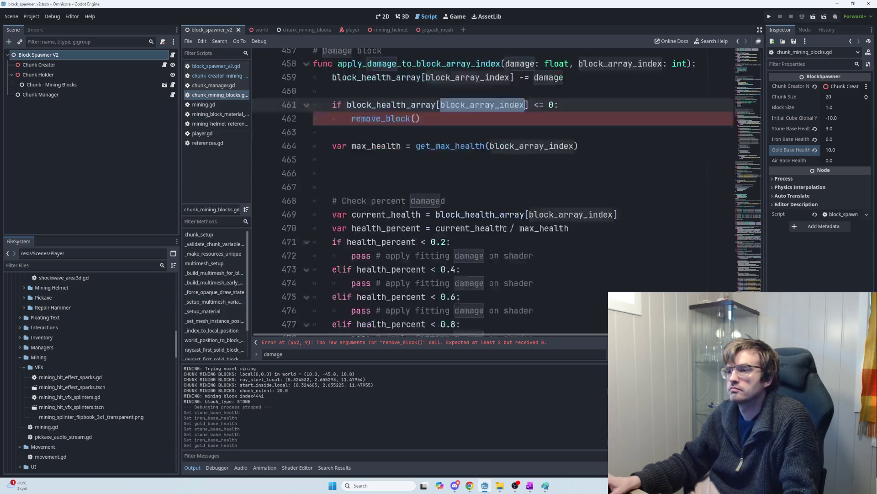
scroll(505, 257, down, 6)
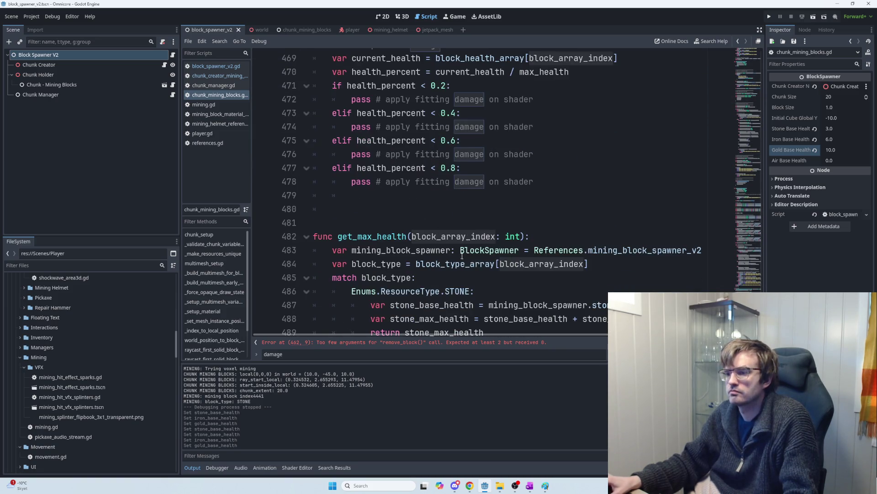
scroll(470, 261, down, 1)
click(306, 303)
scroll(385, 241, down, 2)
double_click(420, 235)
double_click(393, 248)
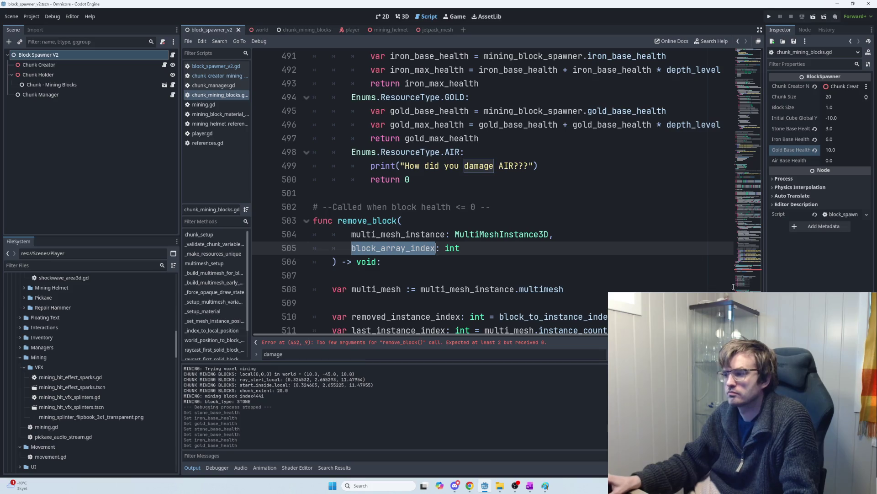
mouse_move(752, 224)
mouse_down()
mouse_move(766, 219)
mouse_move(767, 202)
mouse_move(770, 299)
mouse_move(784, 157)
mouse_move(783, 229)
mouse_up()
key(ctrl+f)
text(damage)
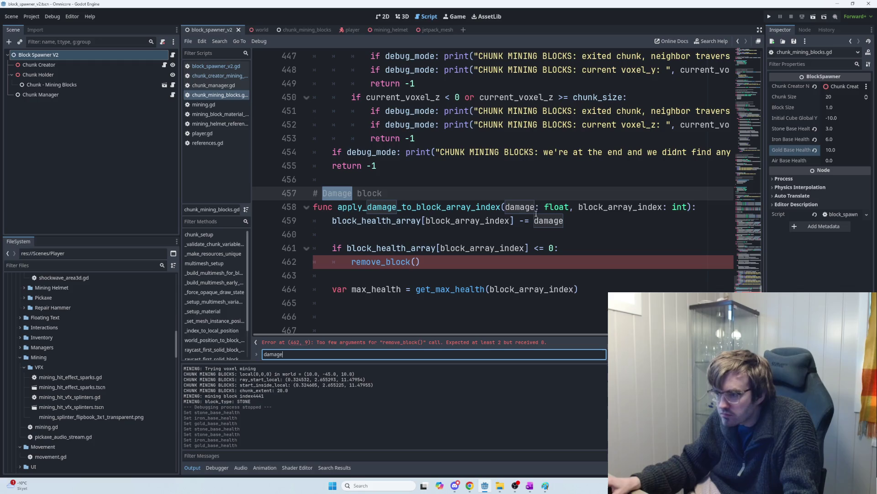
Step: Inspect block_array_index in the function signature and zero-health check, scrolling through the script
double_click(611, 207)
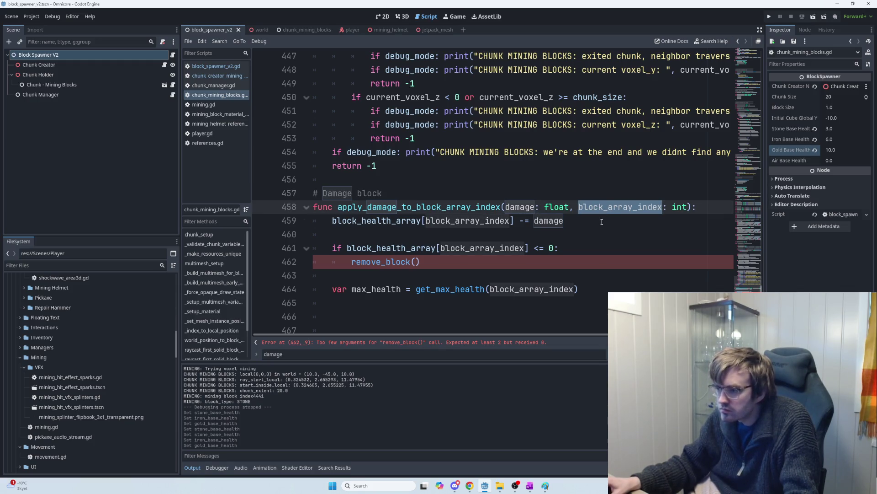
double_click(525, 247)
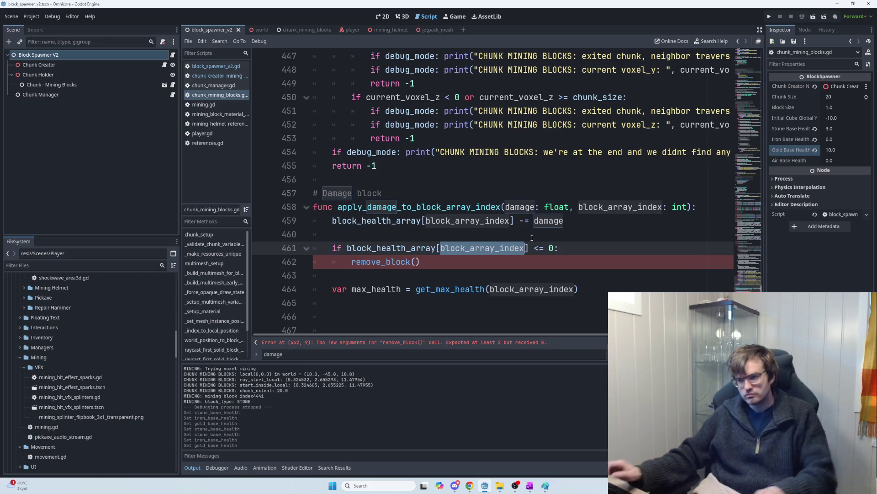
scroll(475, 238, down, 4)
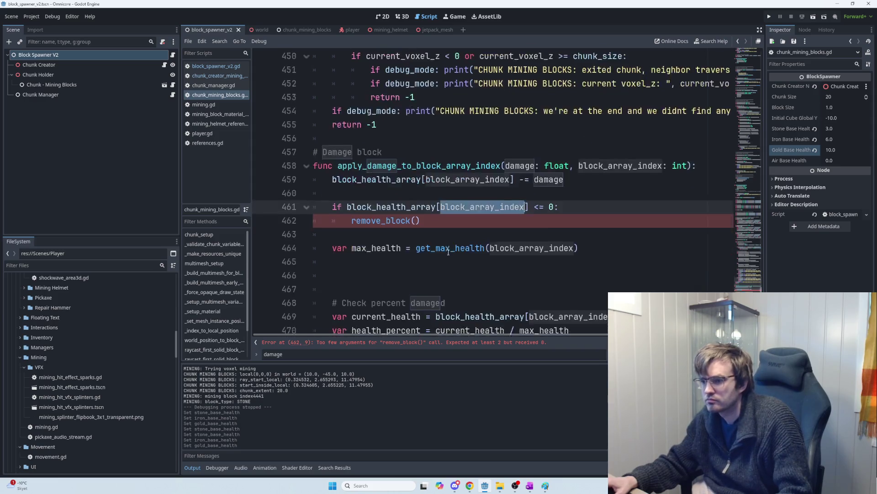
scroll(433, 250, down, 4)
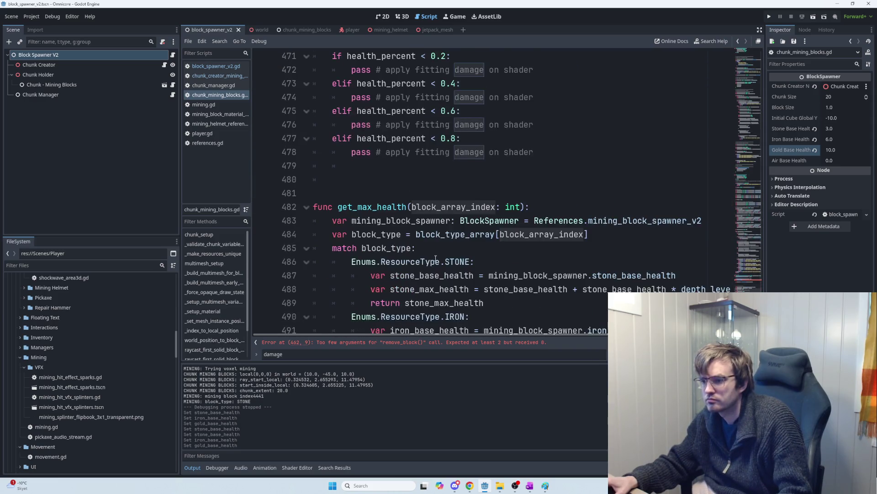
scroll(462, 254, down, 1)
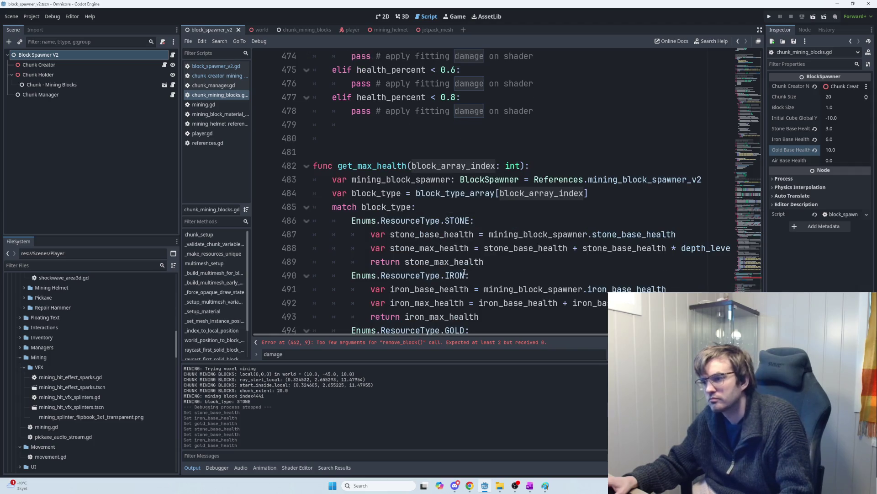
scroll(460, 249, up, 1)
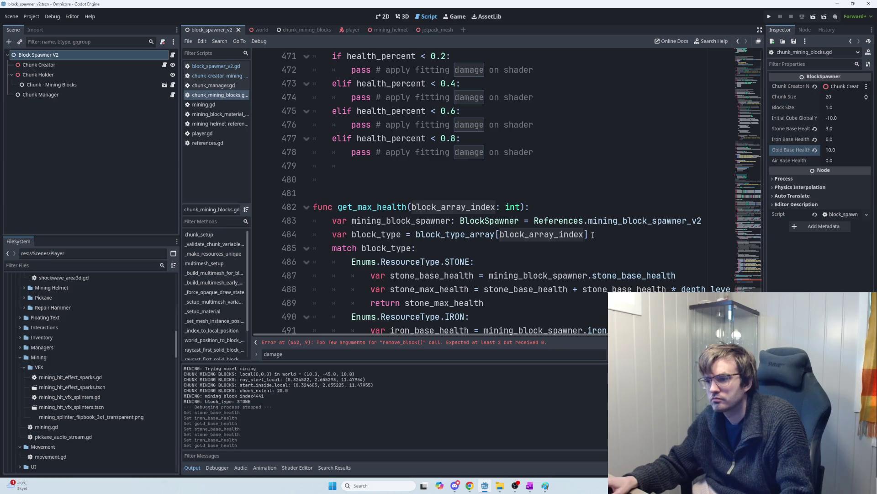
scroll(589, 237, up, 3)
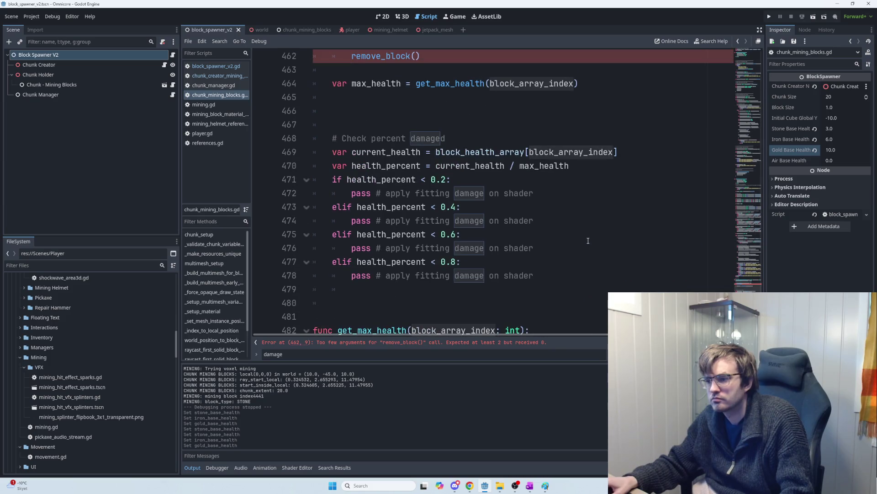
scroll(584, 240, up, 2)
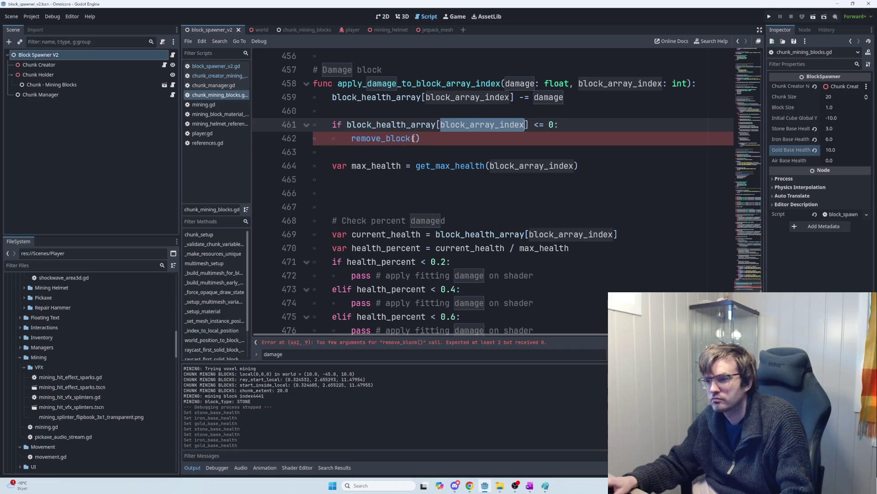
Step: Pass block_array_index as the argument of the remove_block() call
click(413, 138)
key(ctrl+v)
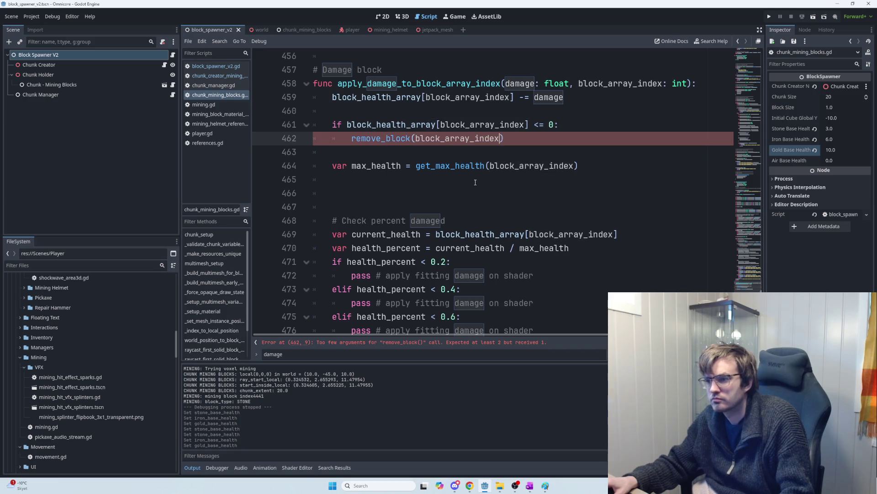
key(ctrl+z)
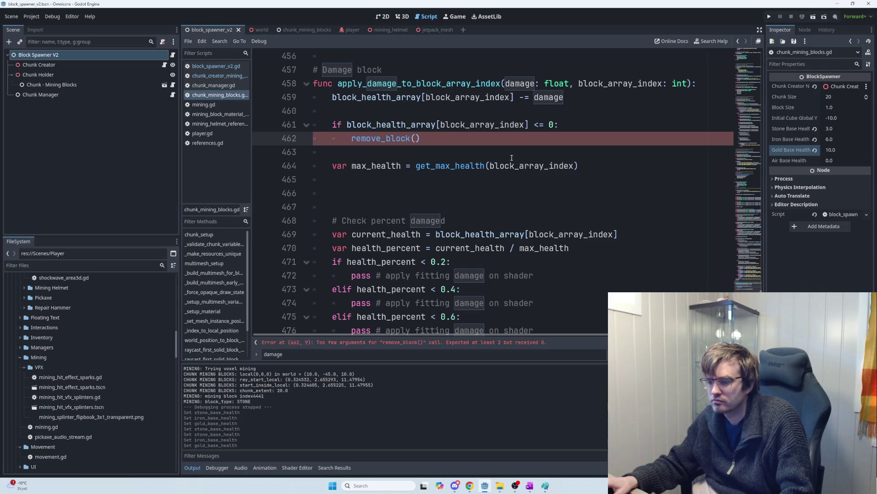
key(ctrl+y)
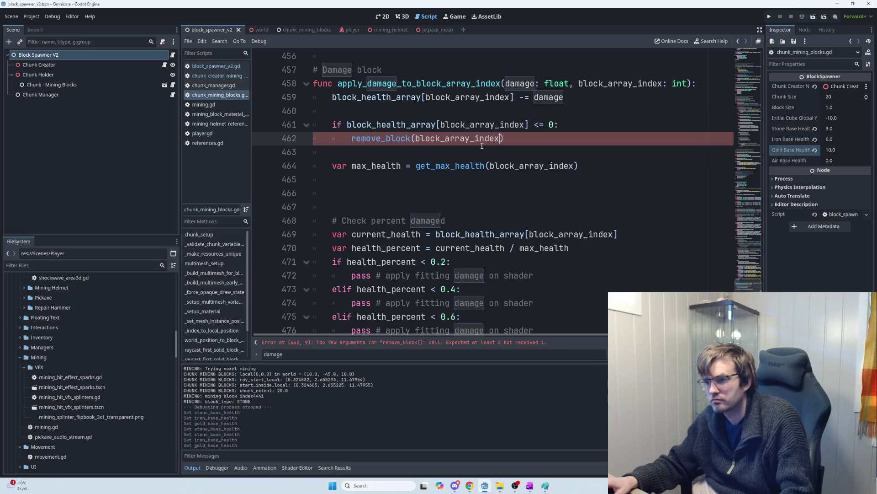
scroll(484, 145, down, 6)
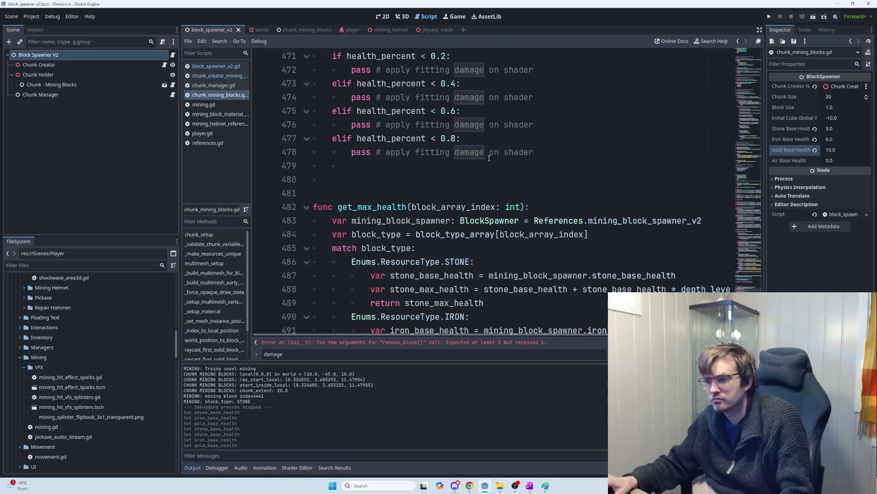
scroll(460, 209, down, 8)
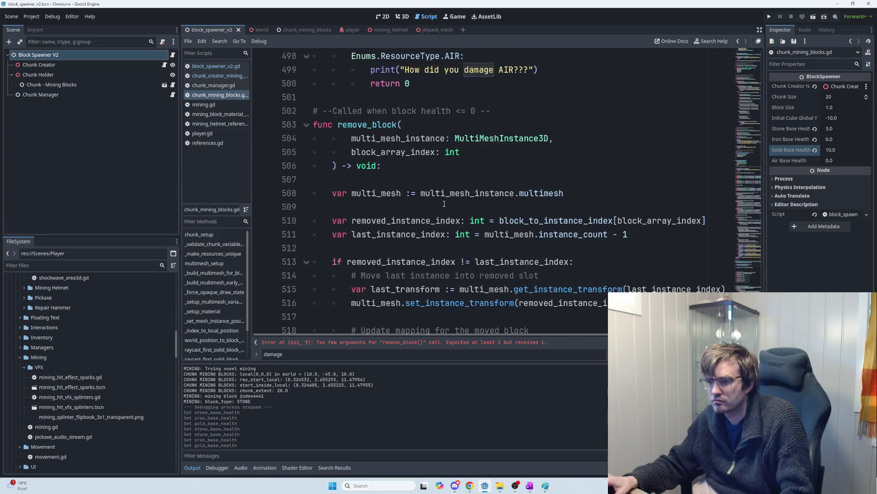
Step: Drop the multi_mesh_instance parameter and collapse remove_block's header to one line with block_array_index: int
drag(351, 138, 555, 139)
key(BackSpace)
key(BackSpace)
key(BackSpace)
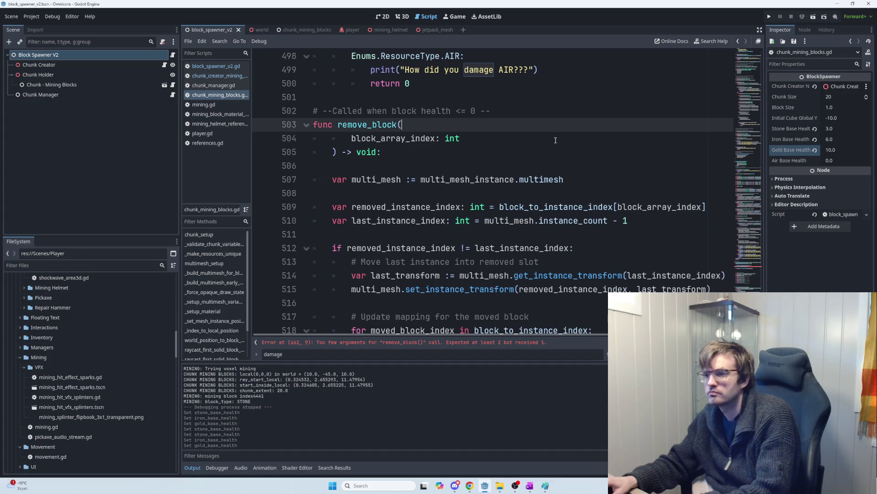
click(350, 138)
key(BackSpace)
key(BackSpace)
key(BackSpace)
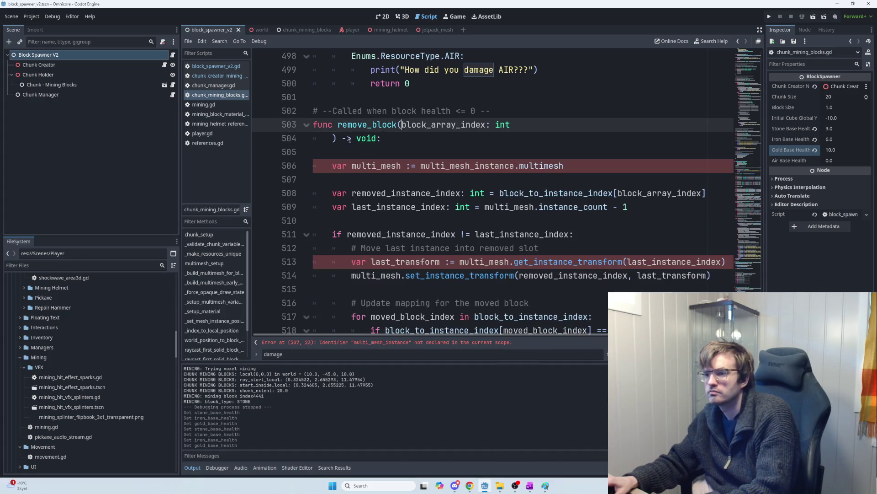
click(334, 138)
key(BackSpace)
key(BackSpace)
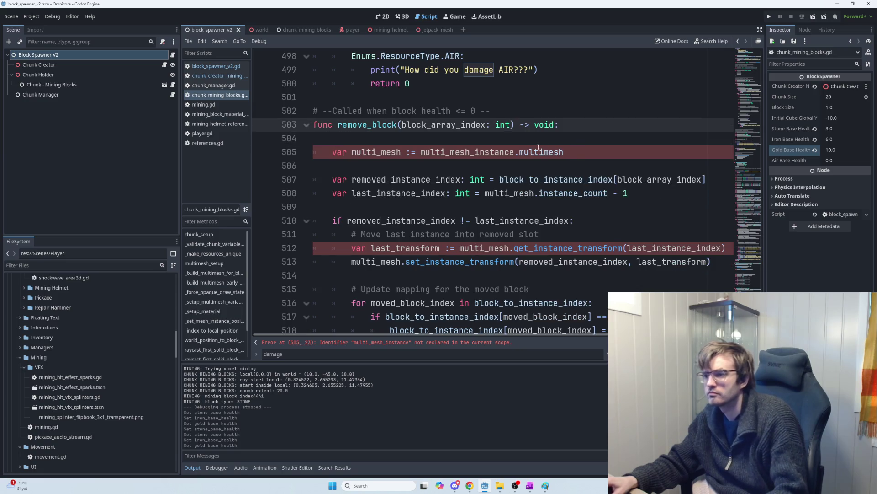
click(372, 137)
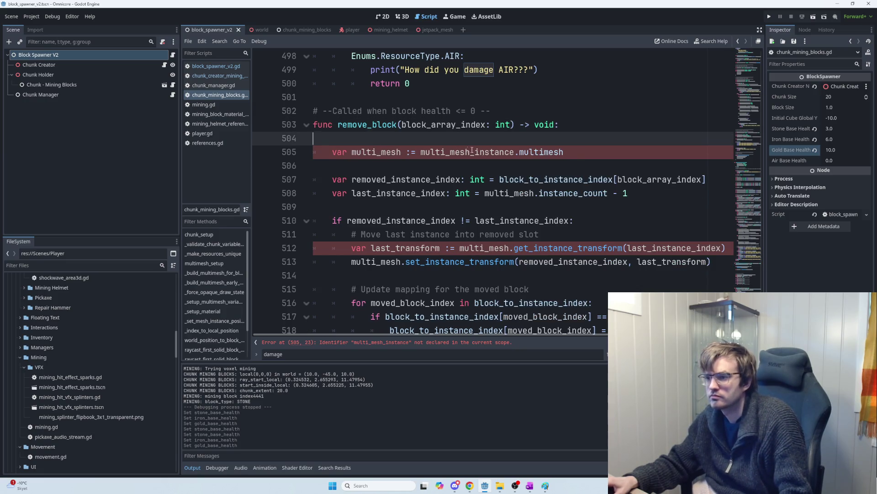
double_click(449, 151)
click(431, 139)
key(BackSpace)
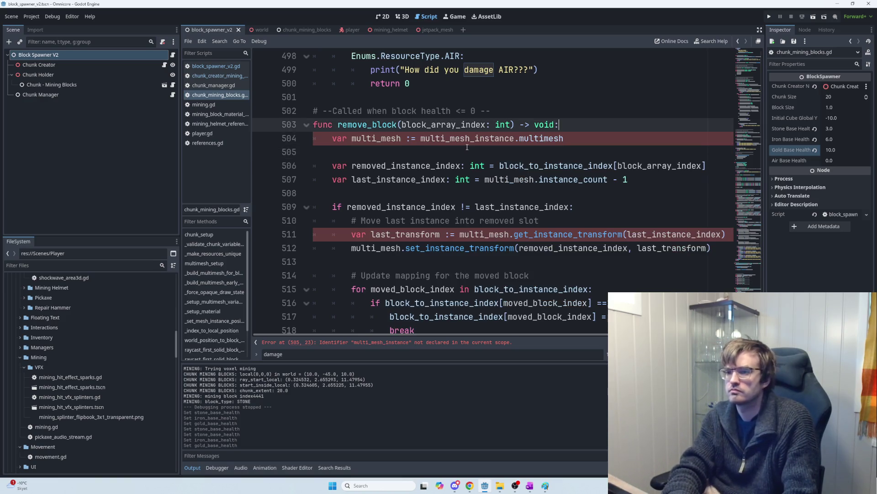
Step: Open remove_block with 'var multi_mesh_instance := get_multimesh_instance_from_array_index(block_array_index)'
key(Return)
text(var multi_mesh_instance := get_multimesh_instance_from_index())
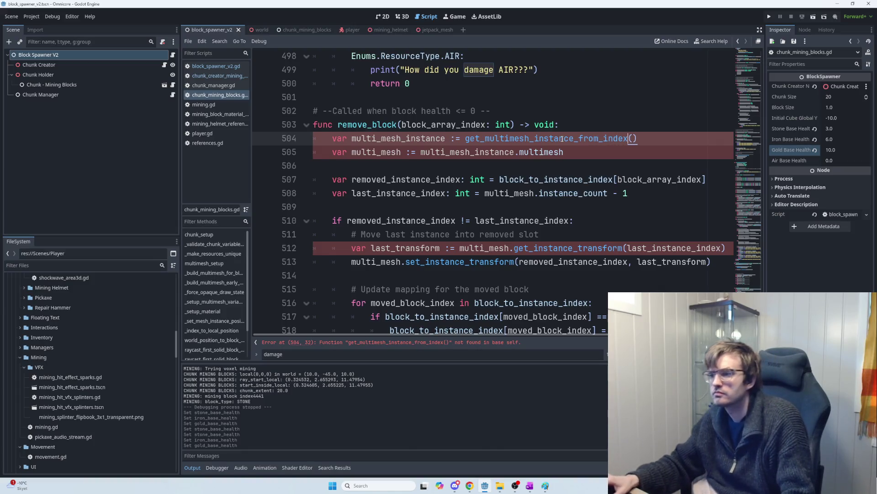
click(603, 138)
text(array_)
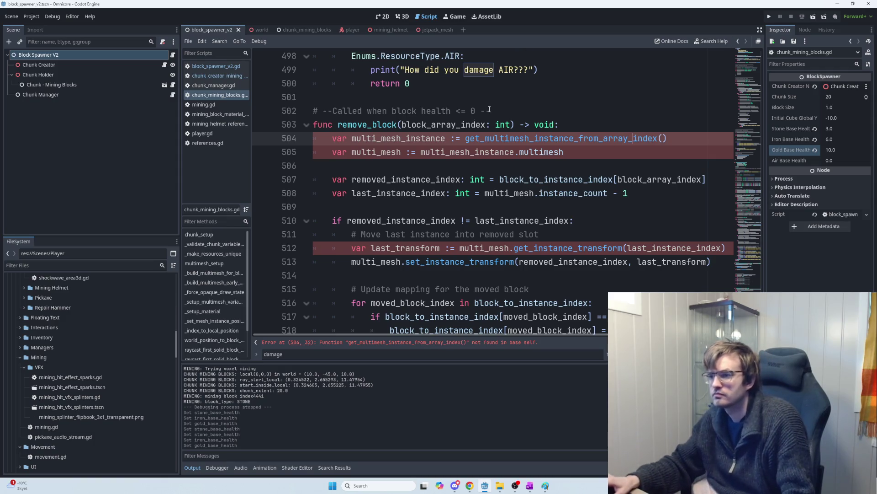
double_click(444, 124)
key(ctrl+c)
click(663, 138)
key(ctrl+v)
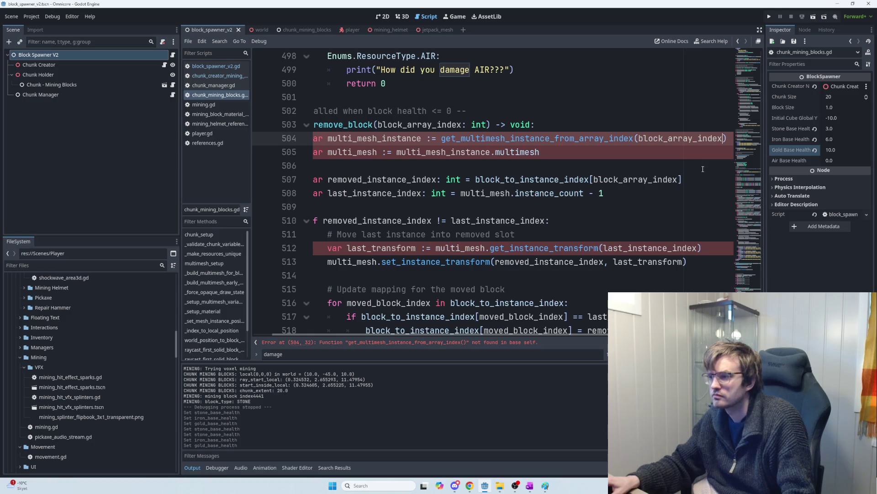
double_click(554, 138)
key(ctrl+c)
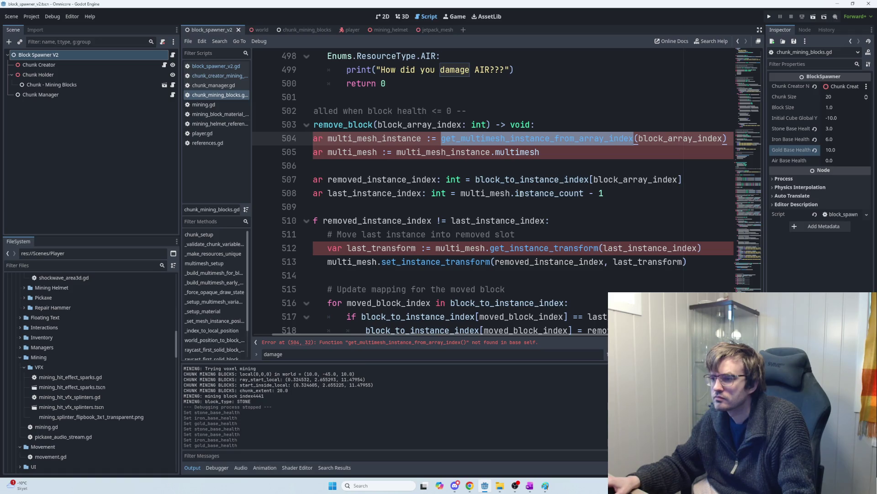
scroll(457, 229, left, 2)
scroll(437, 274, down, 3)
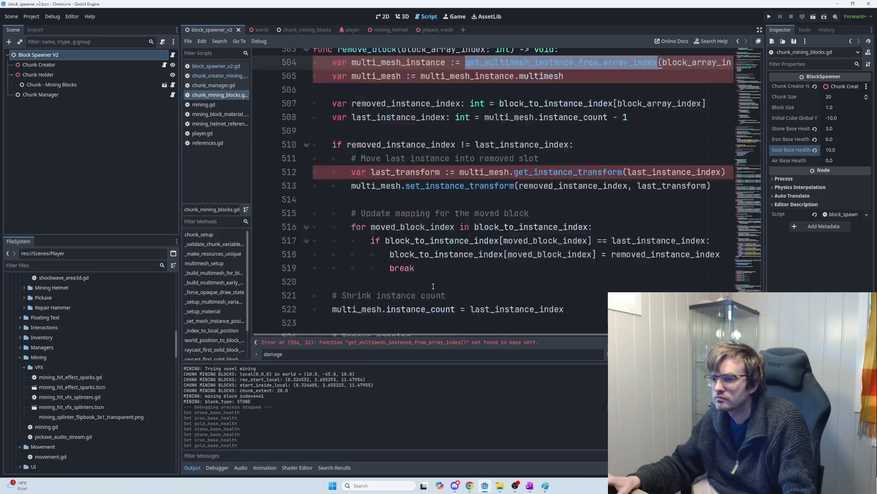
Step: Append 'func get_multimesh_instance_from_array_index(block_array_index):' at the script's end and begin its body
click(437, 316)
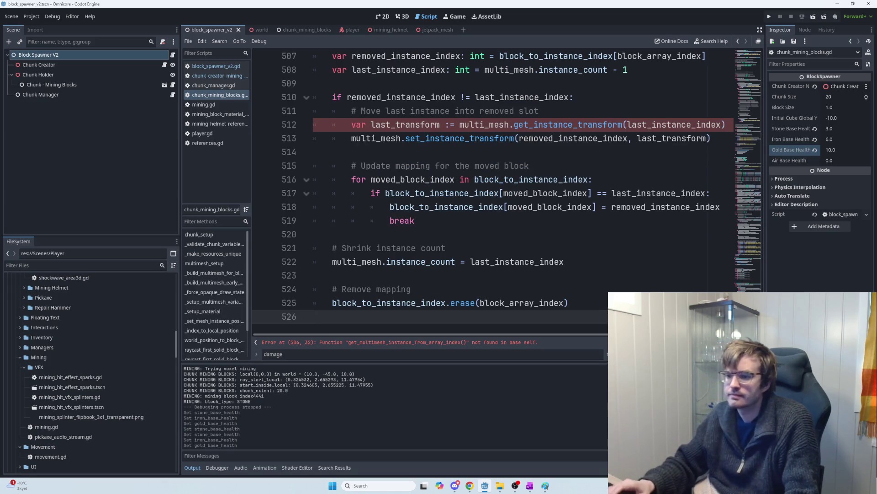
key(Return)
text(func)
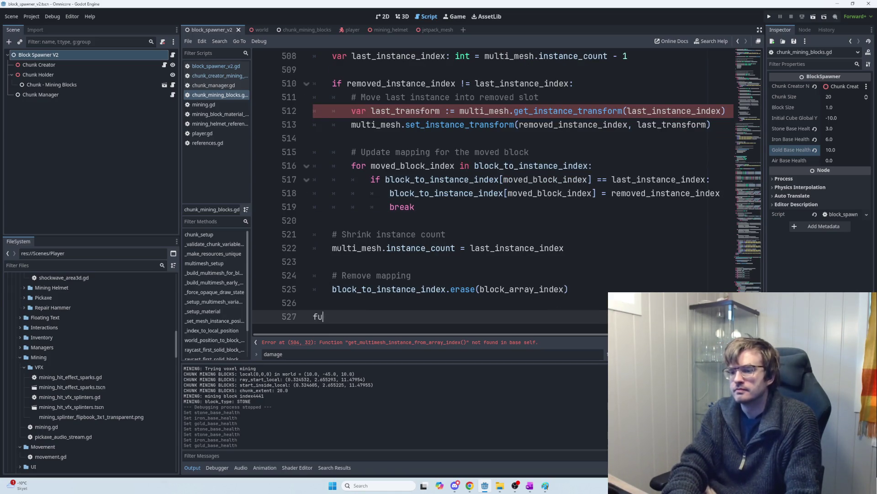
key(ctrl+v)
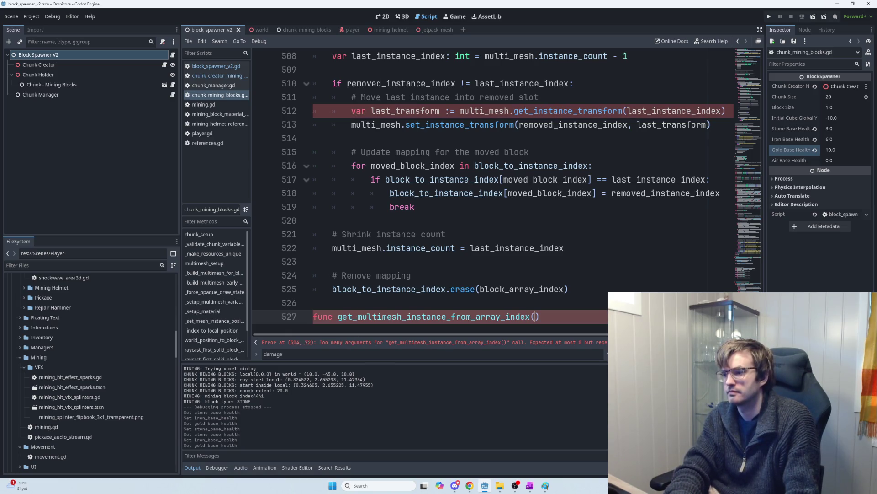
text(block_Arra)
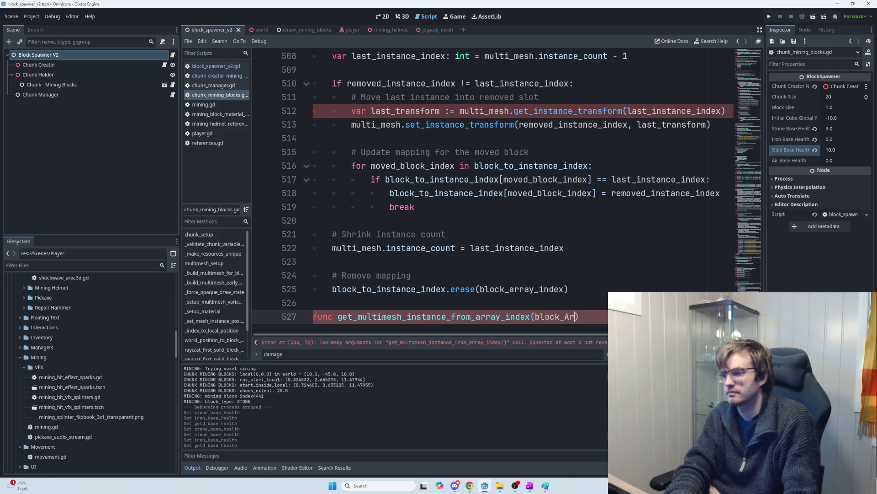
key(BackSpace)
key(BackSpace)
key(BackSpace)
text(array_)
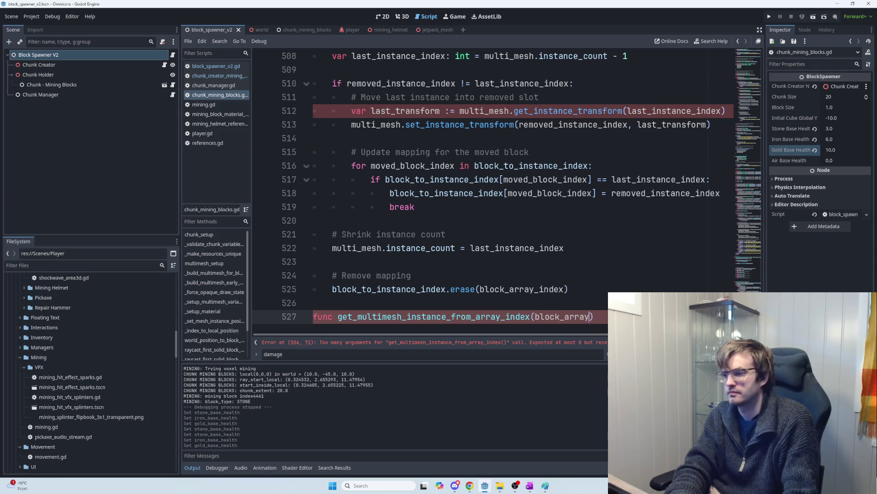
text(ind)
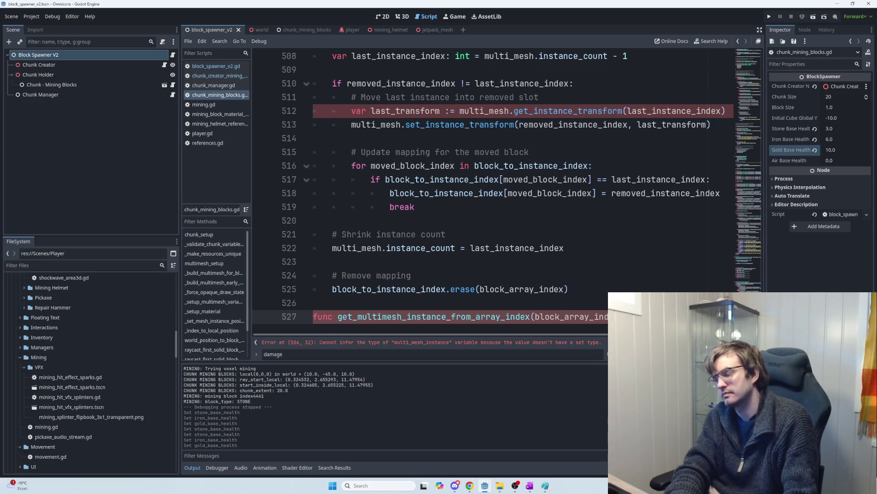
text(ex):)
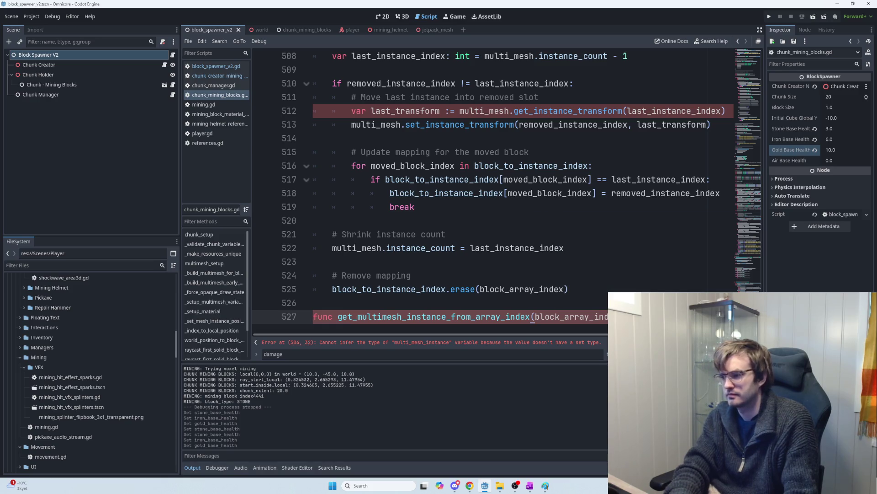
key(Return)
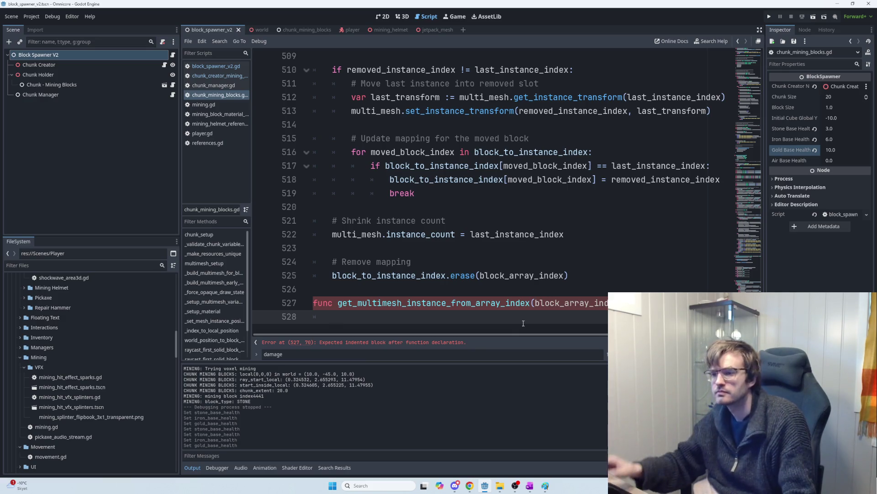
key(ctrl+v)
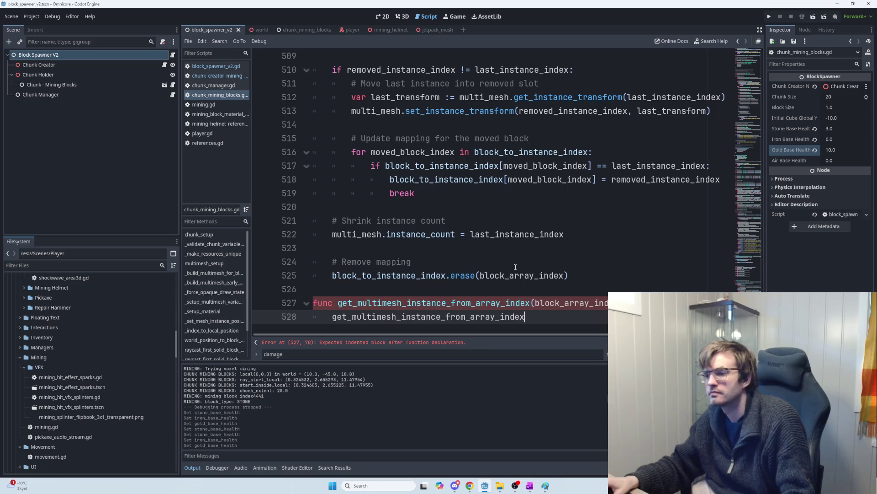
Step: Fill get_multimesh_instance_from_array_index with the block_type lookup and STONE/IRON/GOLD/AIR match from get_max_health
key(shift+Home)
key(BackSpace)
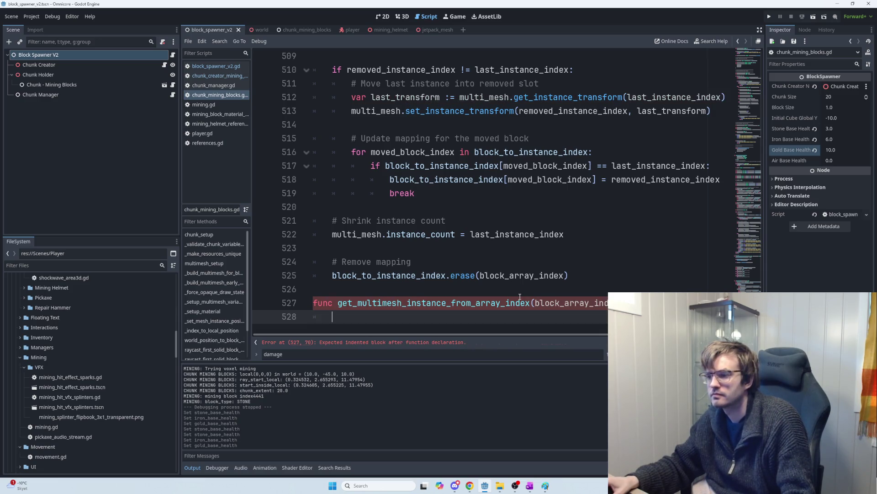
scroll(519, 297, up, 12)
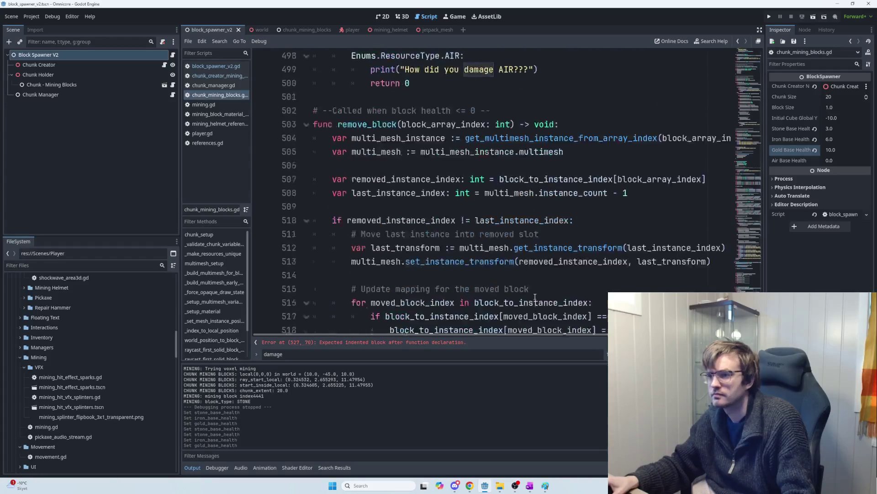
mouse_move(334, 179)
mouse_down()
mouse_move(615, 199)
mouse_move(330, 190)
mouse_up()
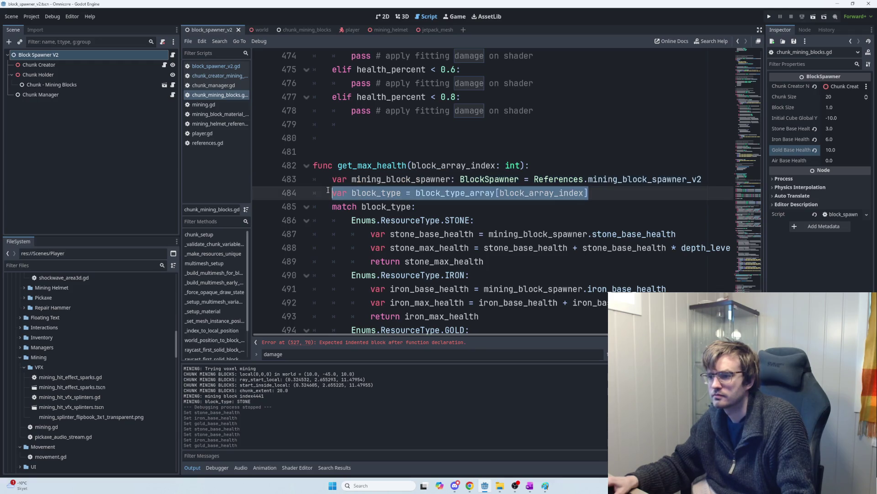
mouse_move(332, 192)
mouse_down()
mouse_move(475, 222)
mouse_move(480, 320)
mouse_move(503, 325)
mouse_move(510, 295)
mouse_move(480, 317)
mouse_move(480, 306)
mouse_up()
key(ctrl+c)
scroll(479, 316, down, 4)
scroll(479, 316, down, 6)
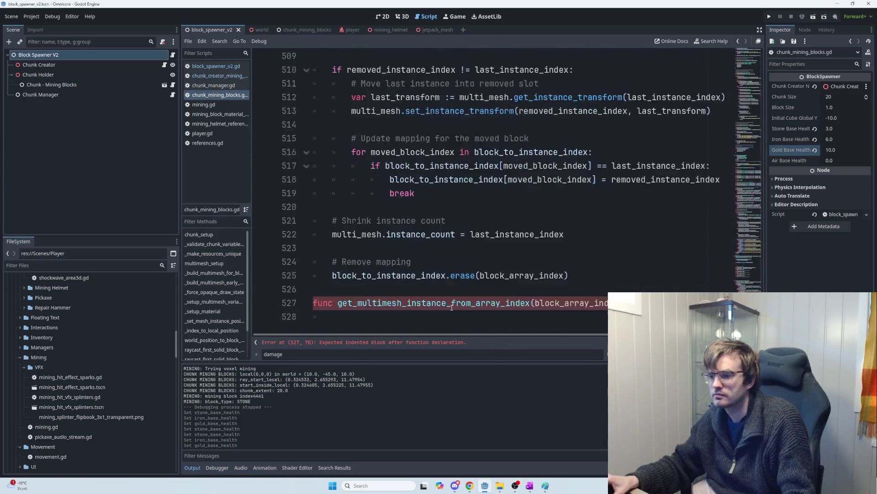
key(ctrl+v)
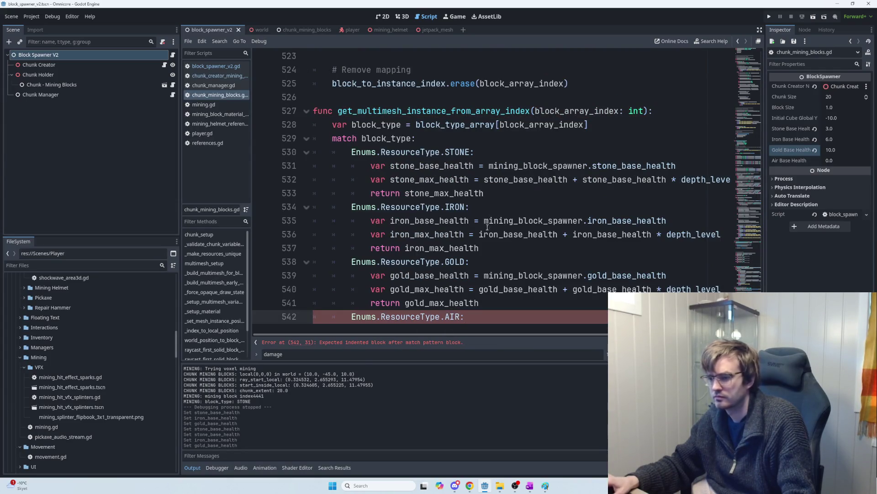
Step: Add an indented 'return air' under the AIR case of the copied match
mouse_move(464, 316)
mouse_down()
mouse_move(347, 304)
mouse_move(332, 314)
mouse_up()
click(473, 317)
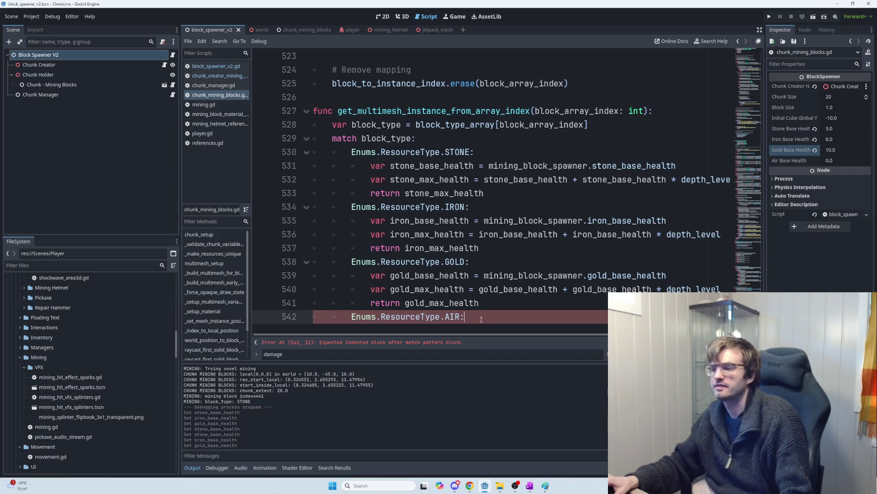
drag(473, 316, 314, 316)
key(BackSpace)
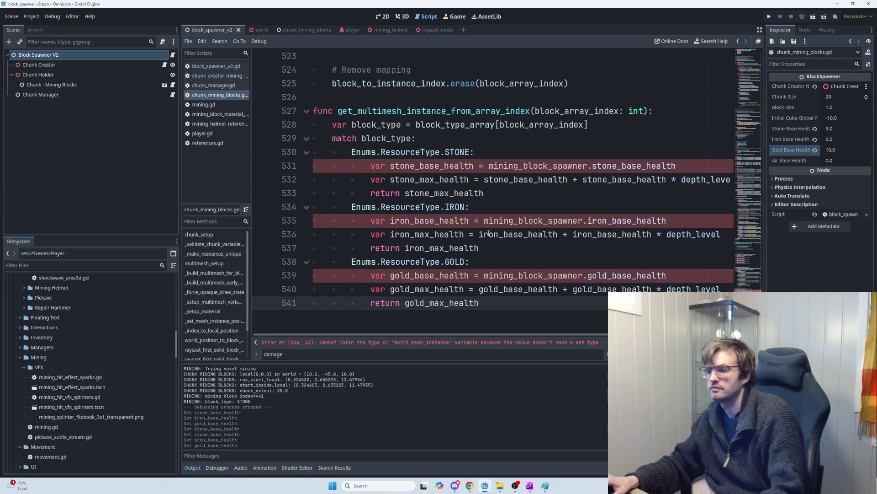
key(ctrl+z)
click(477, 319)
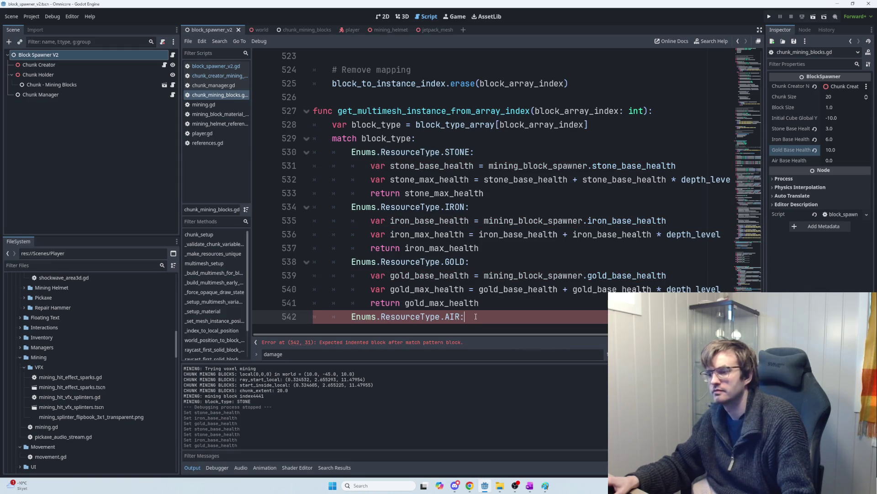
key(Return)
text(return a)
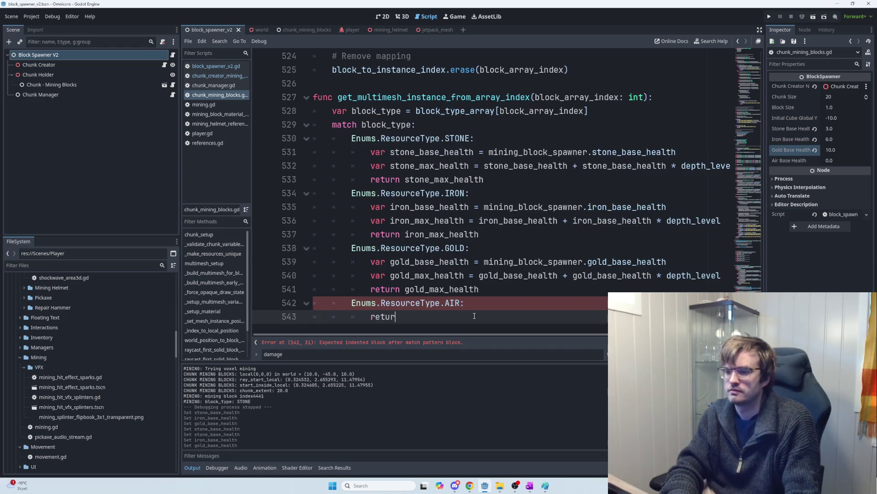
text(ir)
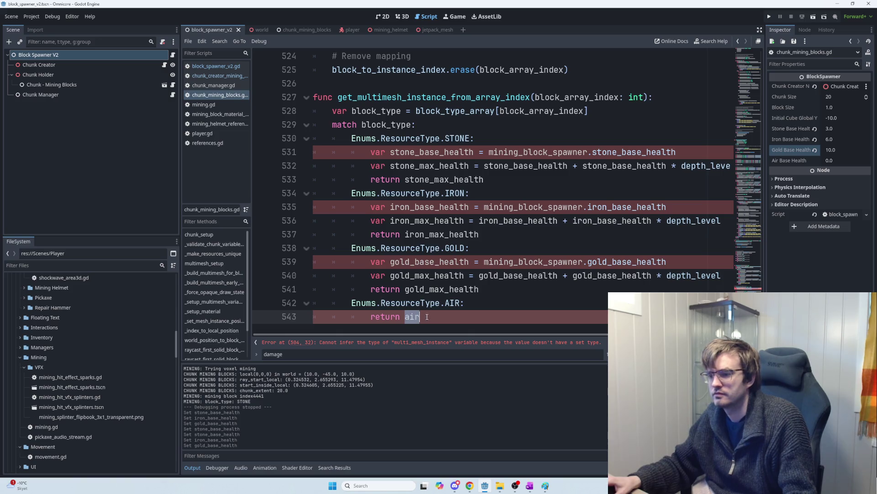
click(465, 303)
drag(462, 302, 353, 302)
click(440, 317)
Step: Delete the gold and iron health declarations, leaving only their return lines
drag(722, 276, 371, 261)
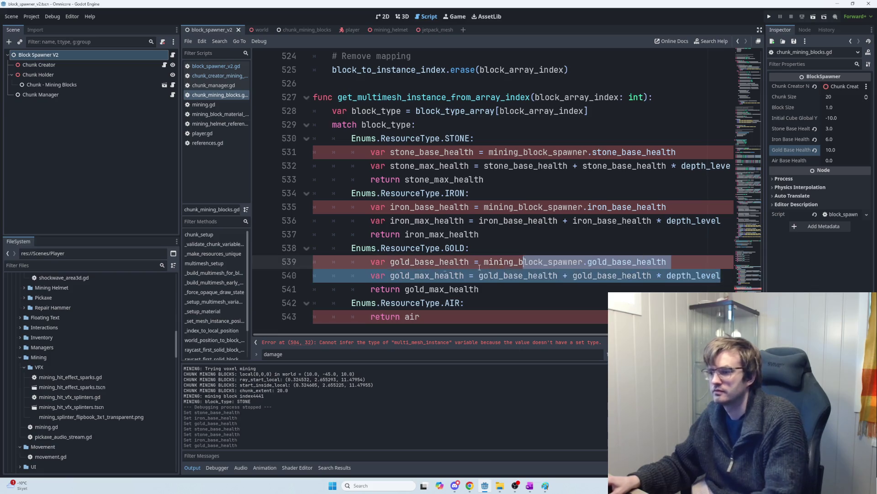
key(BackSpace)
key(BackSpace)
click(513, 232)
key(shift+Up)
key(shift+Home)
key(shift+Home)
key(shift+Up)
click(447, 227)
key(End)
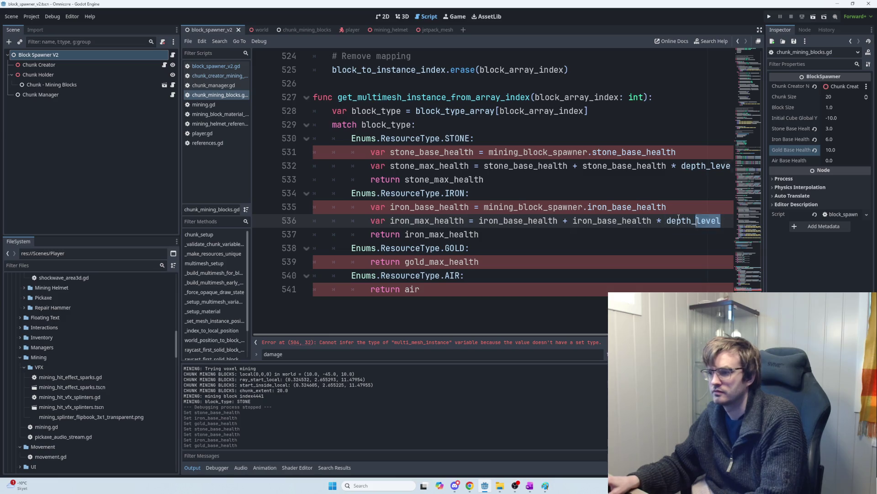
key(shift+Up)
key(shift+Home)
key(shift+Home)
key(BackSpace)
key(BackSpace)
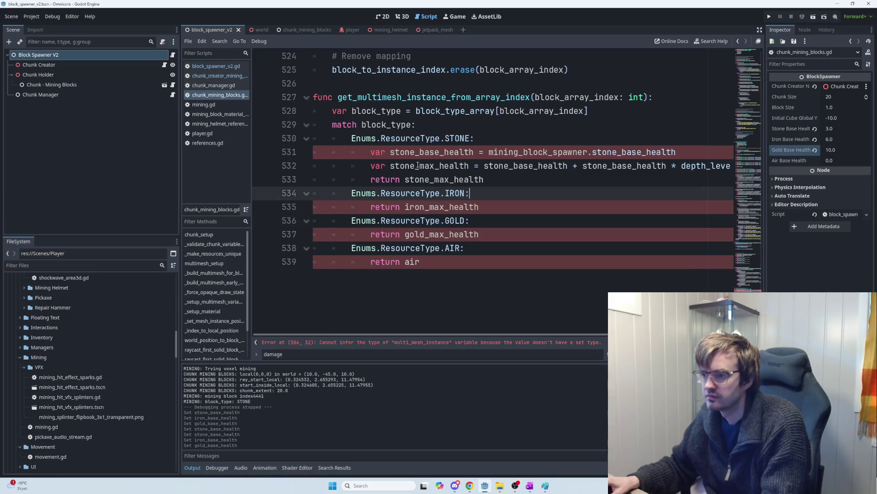
drag(371, 165, 633, 152)
scroll(640, 183, up, 2)
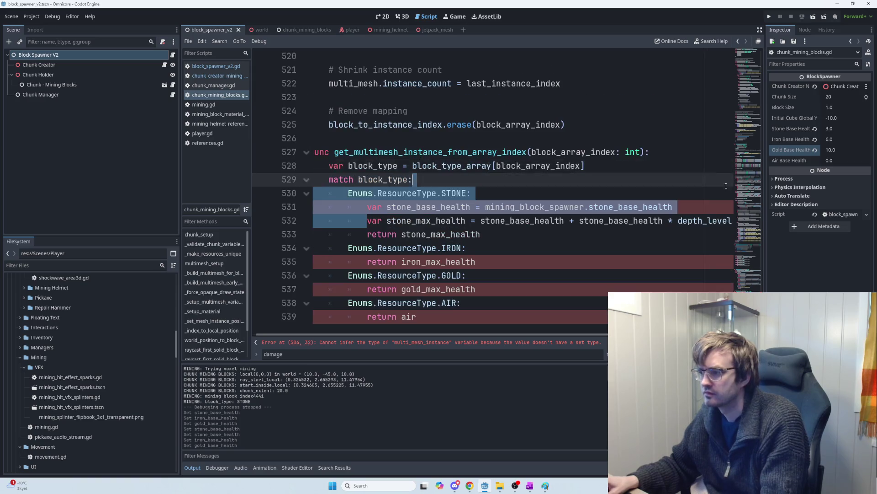
click(361, 220)
key(shift+End)
key(BackSpace)
drag(687, 212, 357, 212)
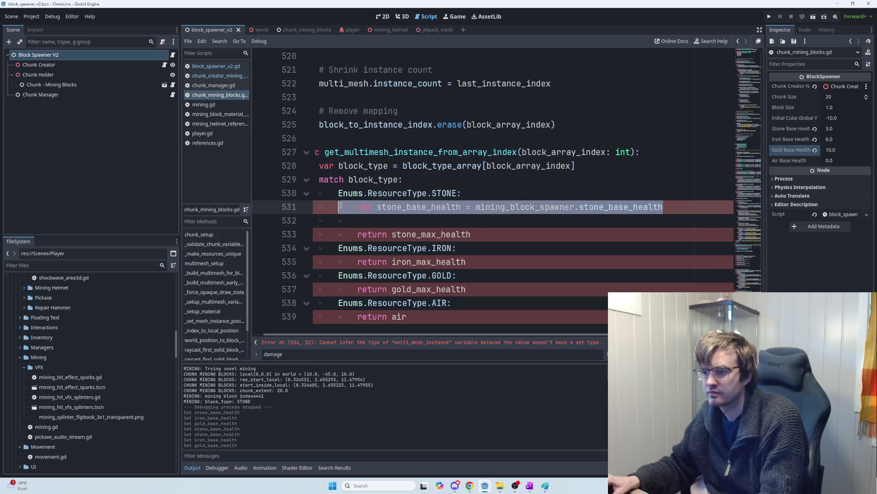
key(BackSpace)
key(BackSpace)
key(BackSpace)
click(387, 206)
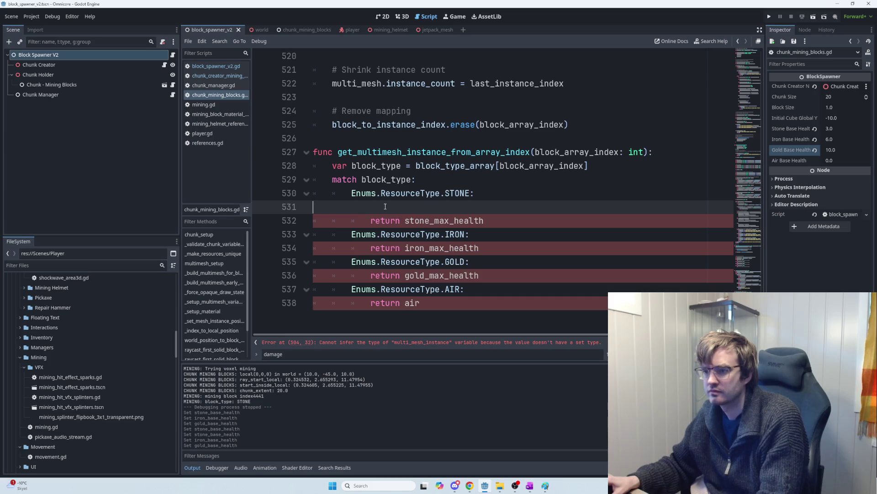
key(BackSpace)
click(454, 206)
double_click(456, 207)
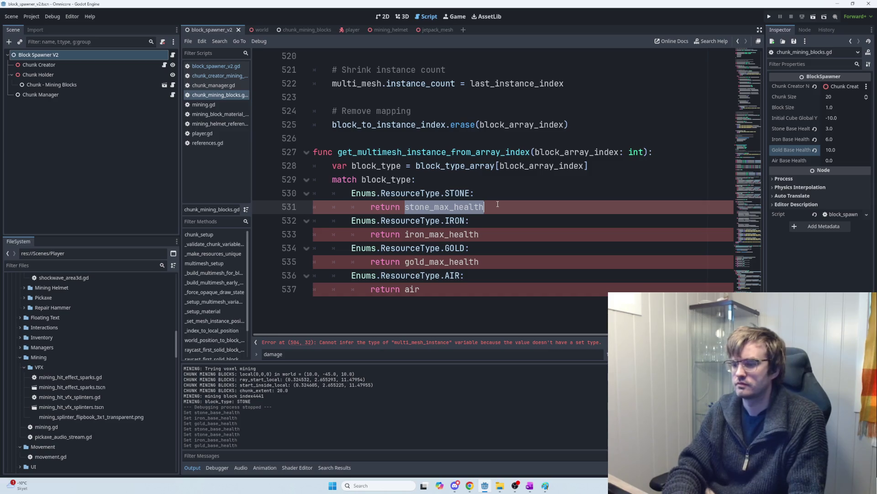
text(stone)
key(Return)
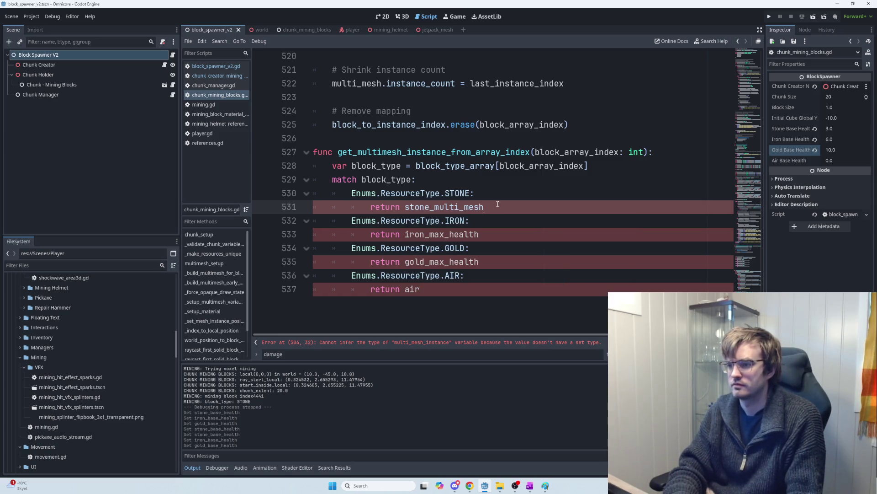
double_click(461, 208)
key(ctrl+c)
double_click(442, 234)
key(ctrl+v)
double_click(427, 262)
key(ctrl+v)
double_click(413, 288)
key(ctrl+v)
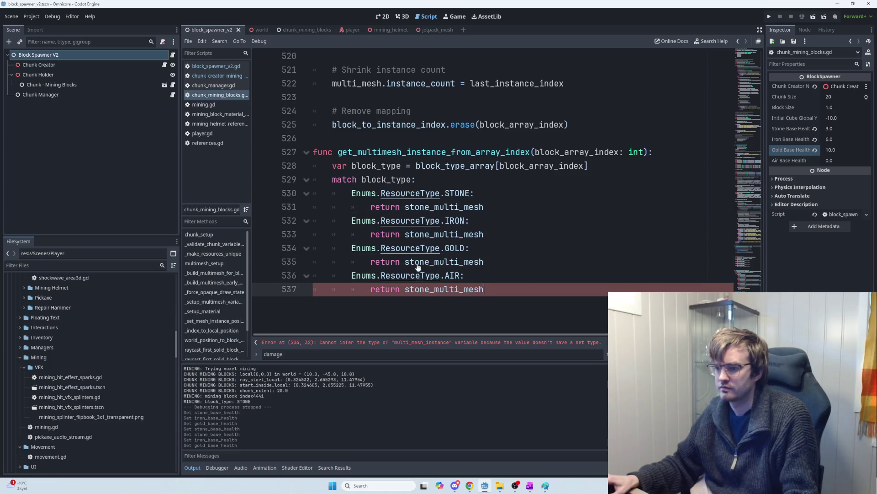
double_click(424, 233)
click(428, 234)
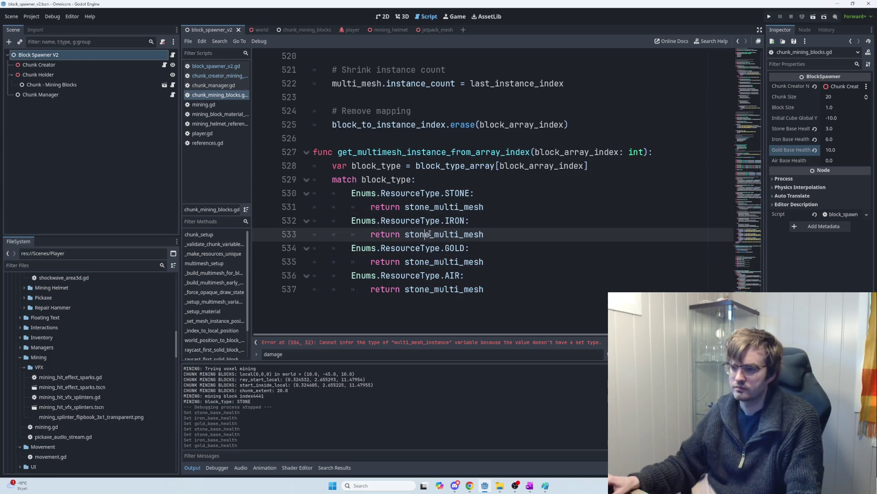
alt+click(429, 261)
alt+click(430, 288)
key(BackSpace)
key(BackSpace)
key(BackSpace)
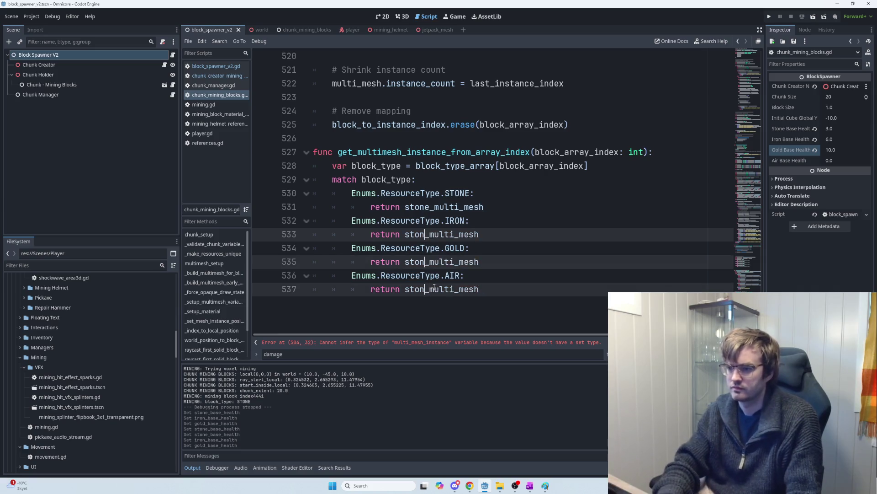
key(BackSpace)
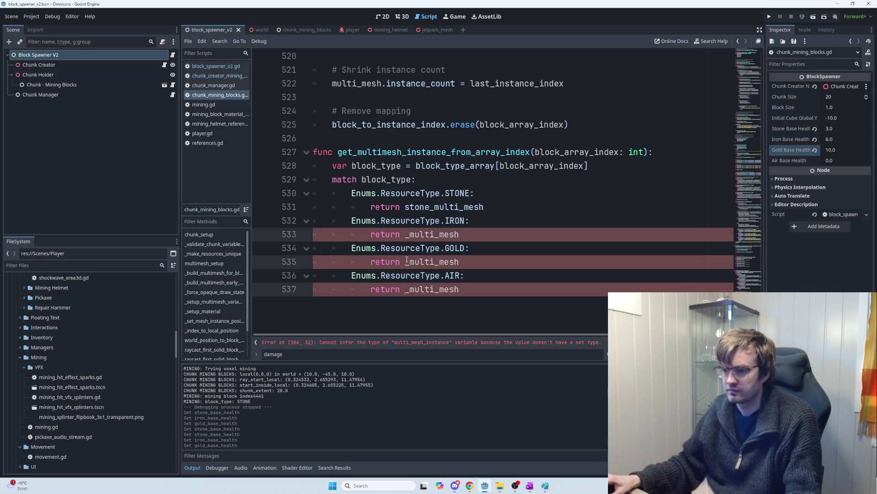
click(408, 234)
text(iron)
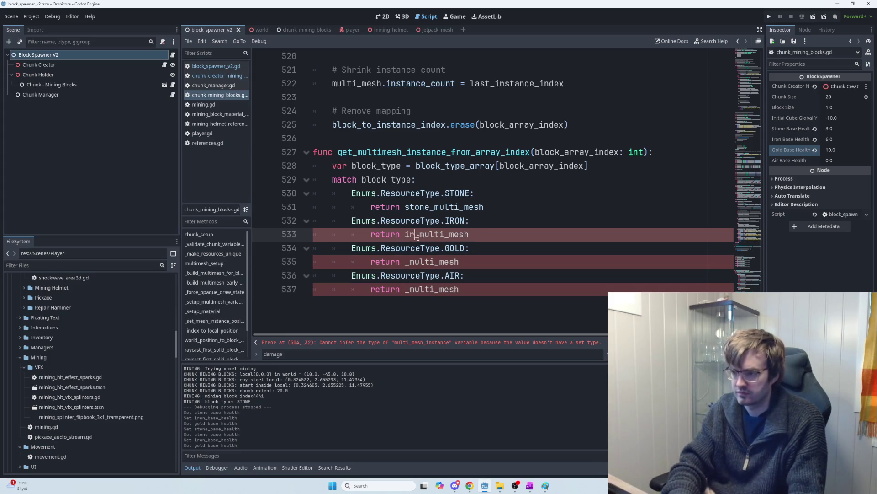
click(406, 261)
text(gol)
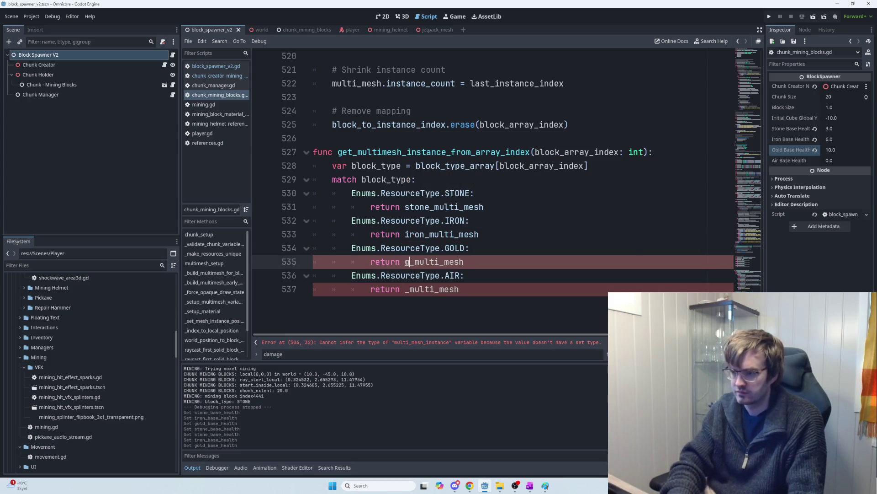
text(d)
click(406, 289)
text(air)
click(503, 291)
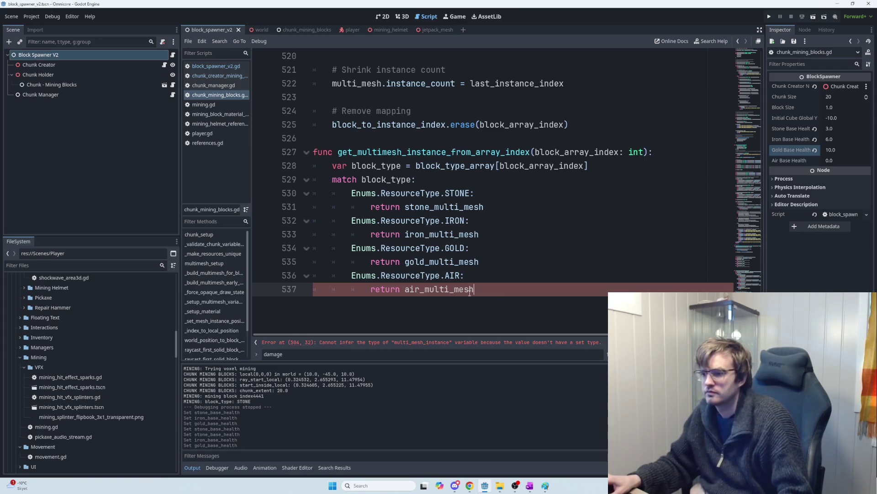
mouse_move(466, 292)
mouse_down()
mouse_move(370, 290)
mouse_move(356, 279)
mouse_up()
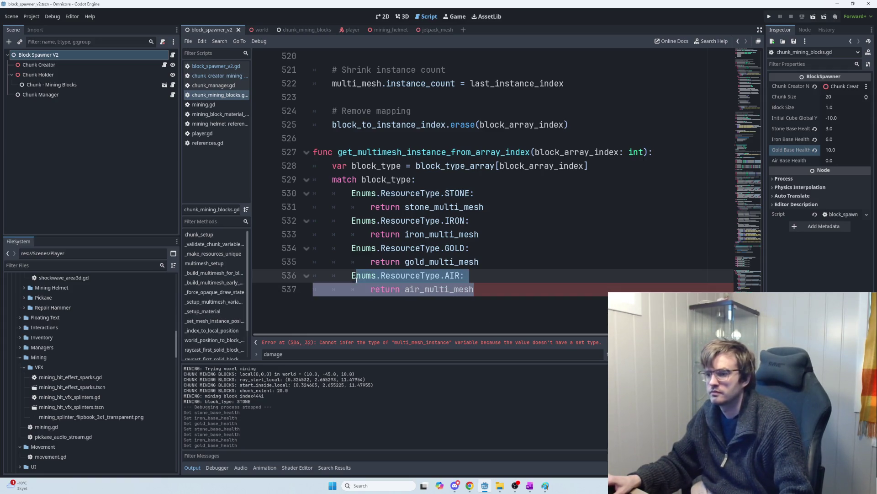
key(BackSpace)
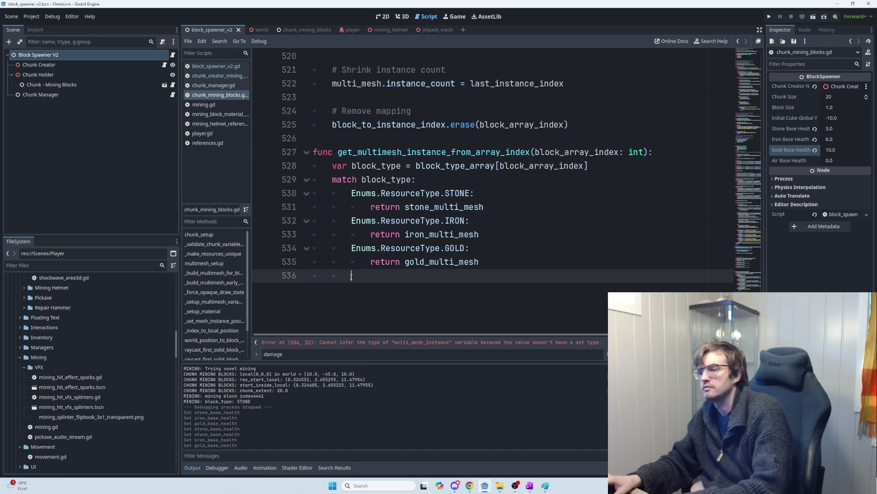
key(BackSpace)
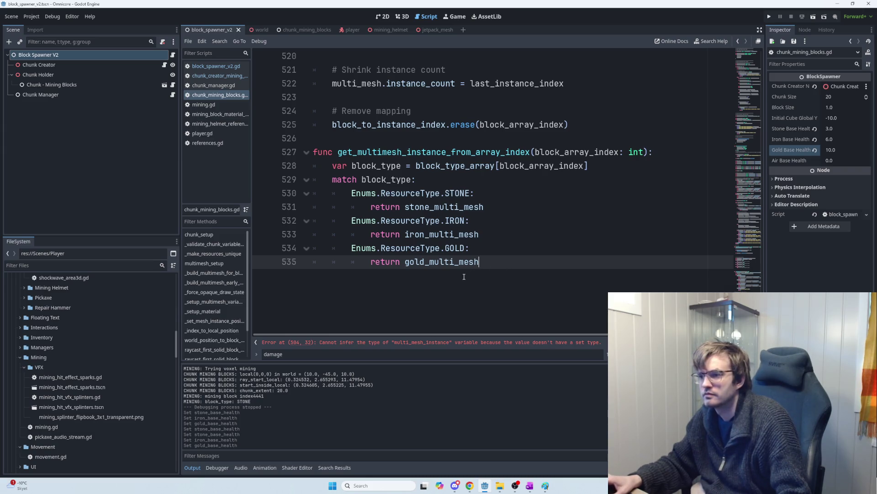
scroll(462, 277, up, 6)
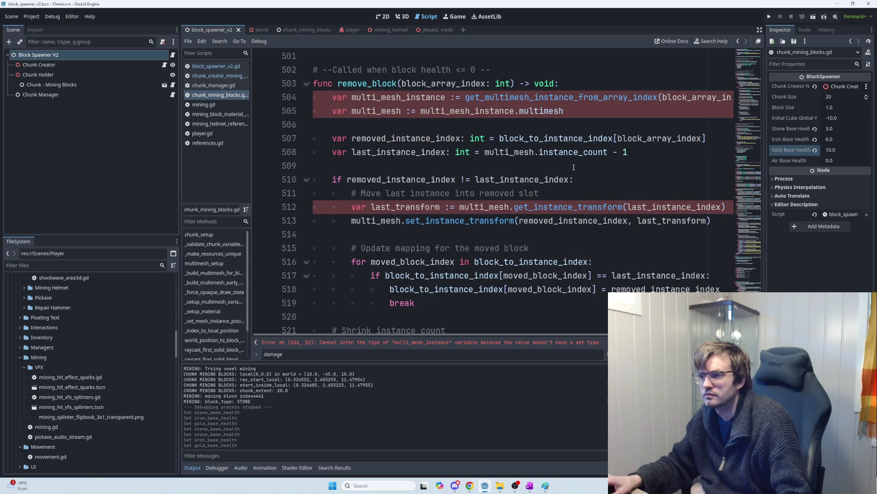
ctrl+click(579, 98)
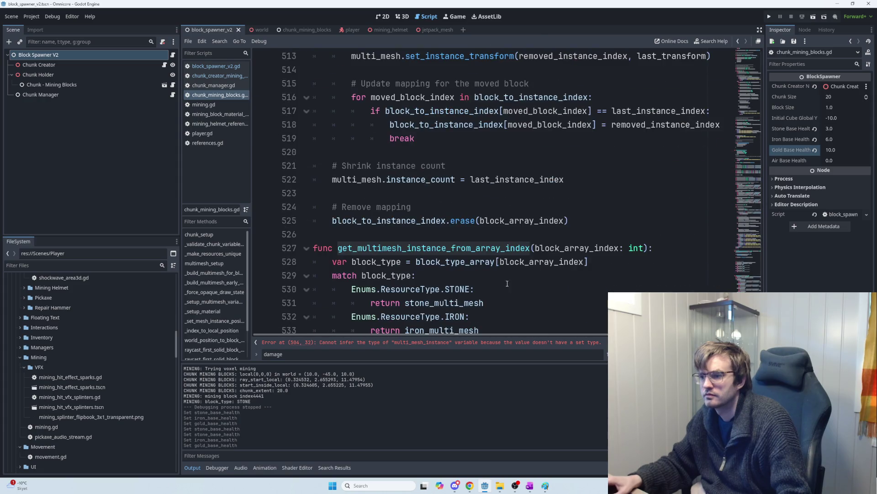
key(alt+Left)
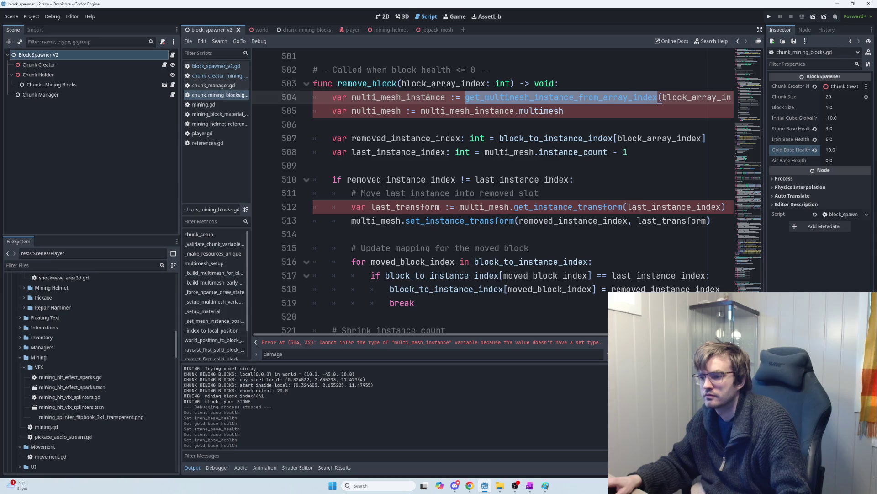
scroll(484, 198, down, 5)
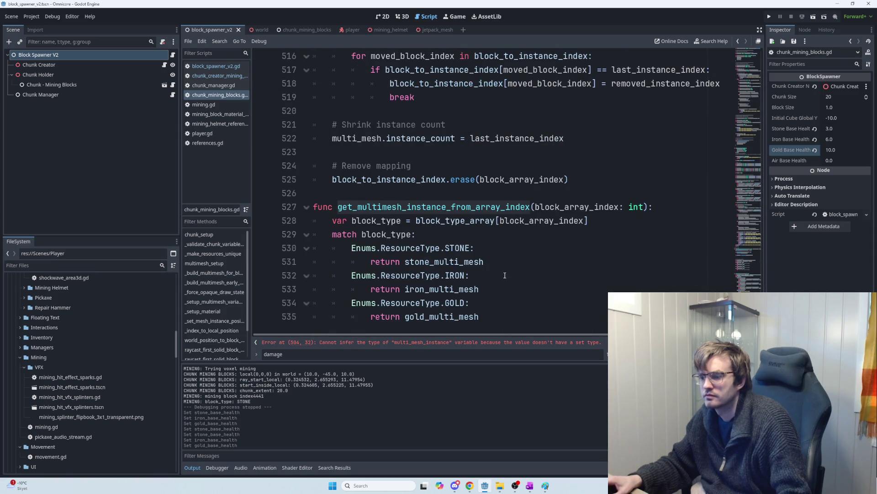
click(657, 208)
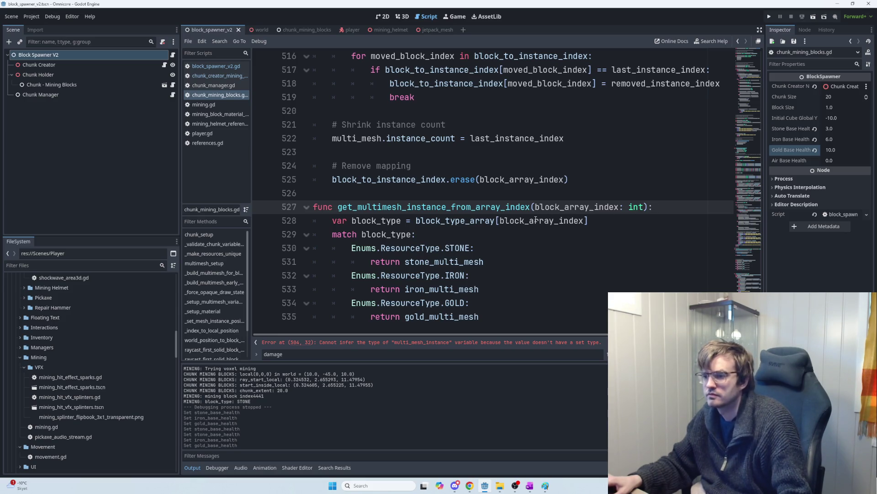
mouse_move(535, 220)
drag(480, 316, 373, 316)
drag(484, 261, 367, 266)
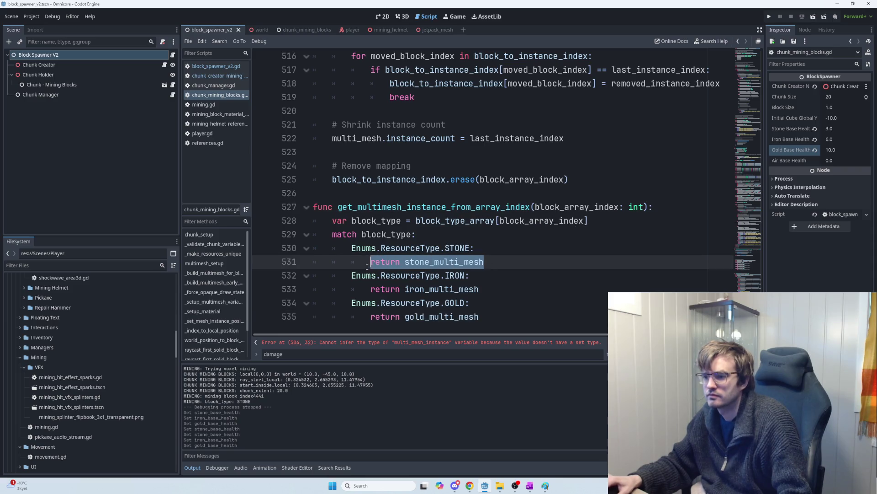
click(494, 316)
key(Return)
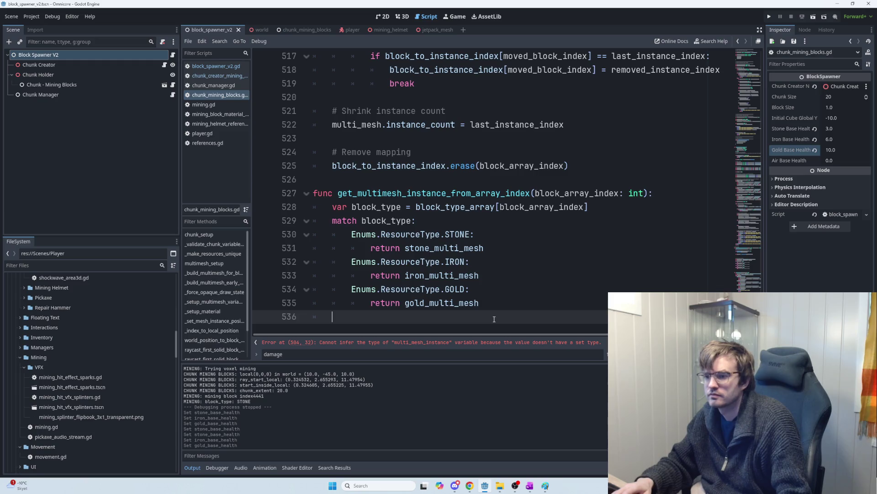
key(ctrl+v)
scroll(542, 299, up, 7)
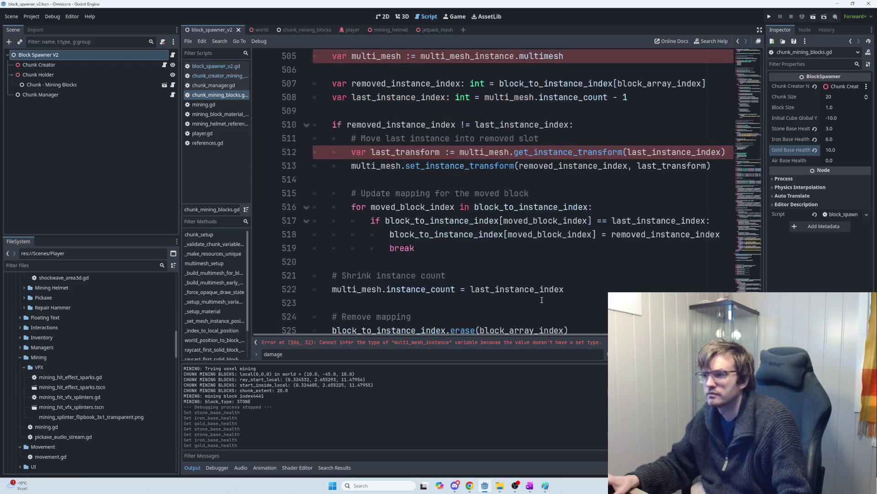
scroll(542, 301, down, 7)
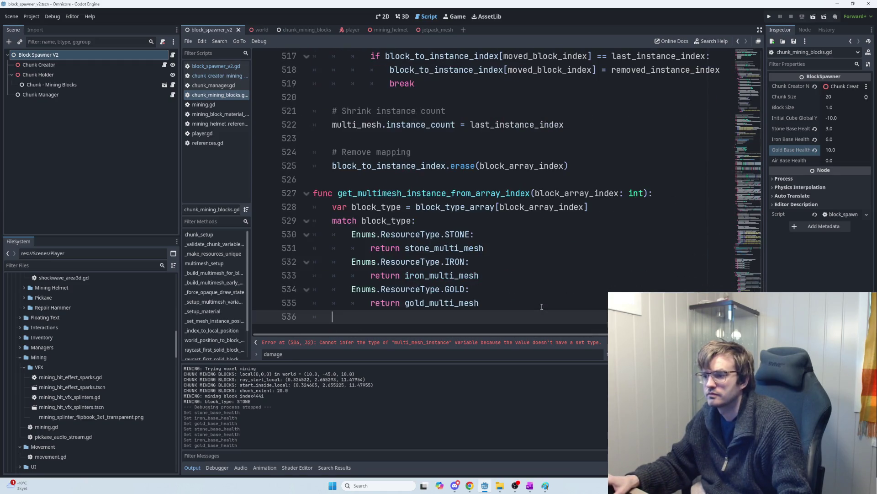
click(429, 346)
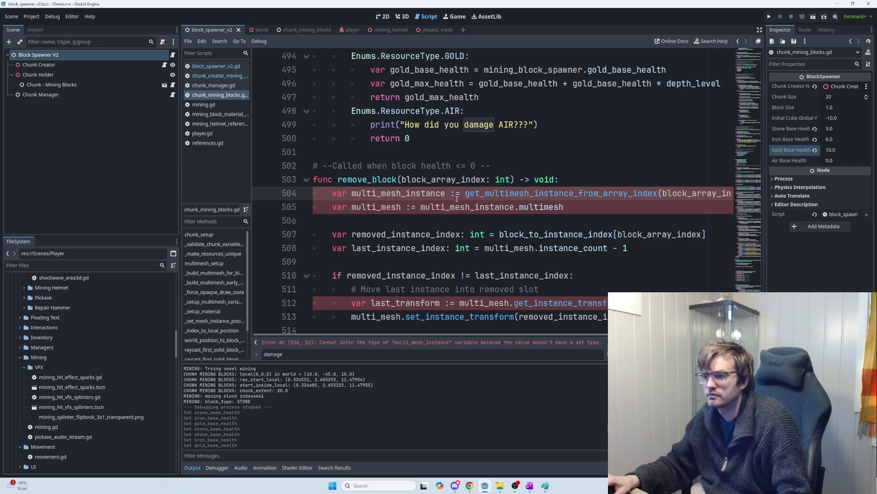
key(BackSpace)
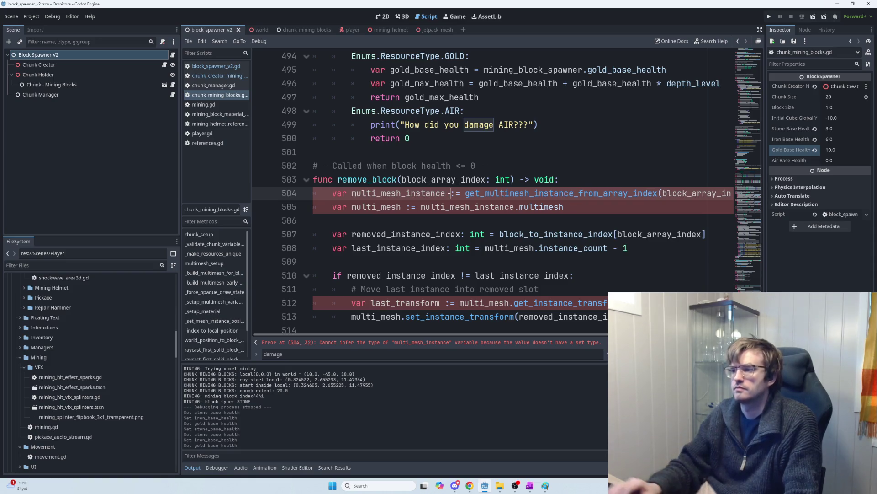
drag(761, 173, 763, 54)
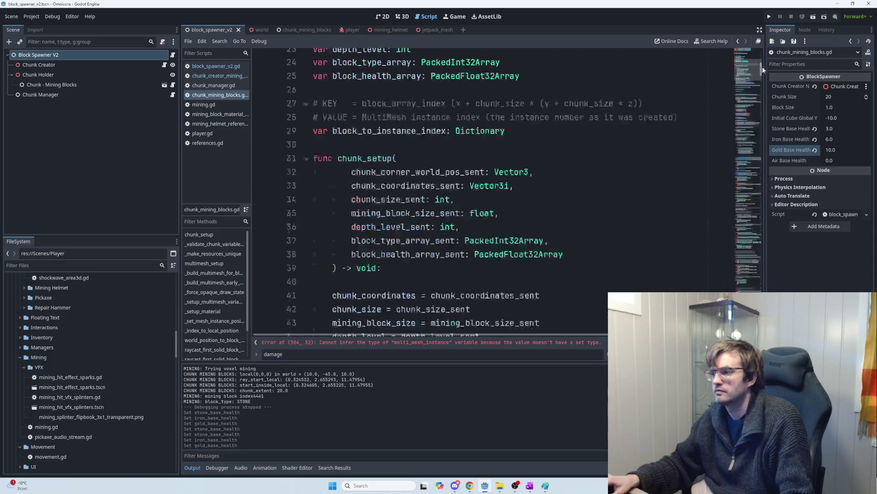
click(521, 197)
key(ctrl+shift+Left)
key(ctrl+End)
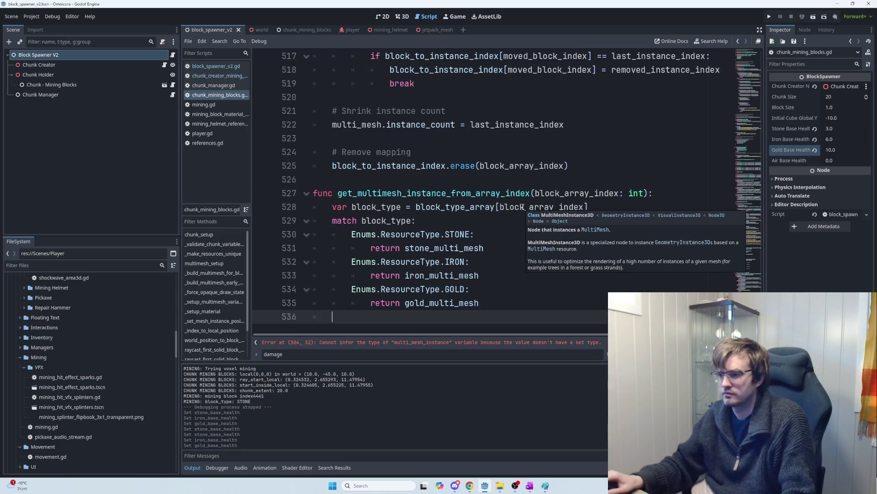
scroll(502, 229, up, 3)
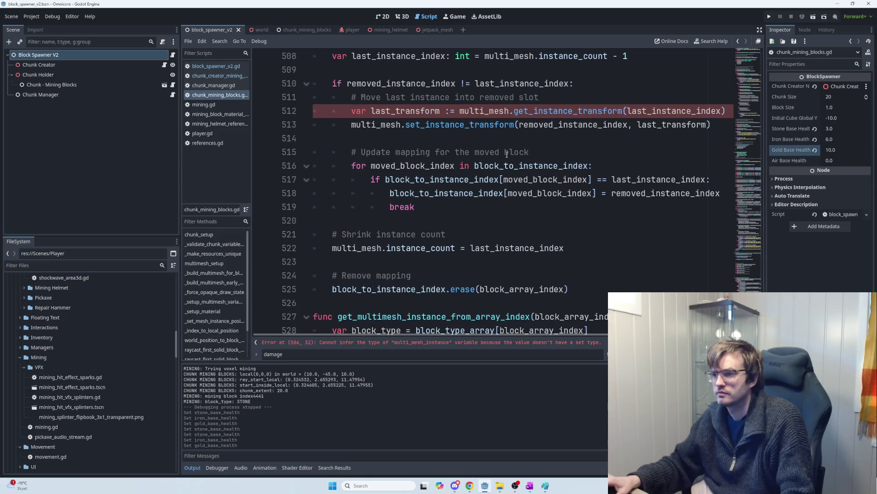
click(456, 115)
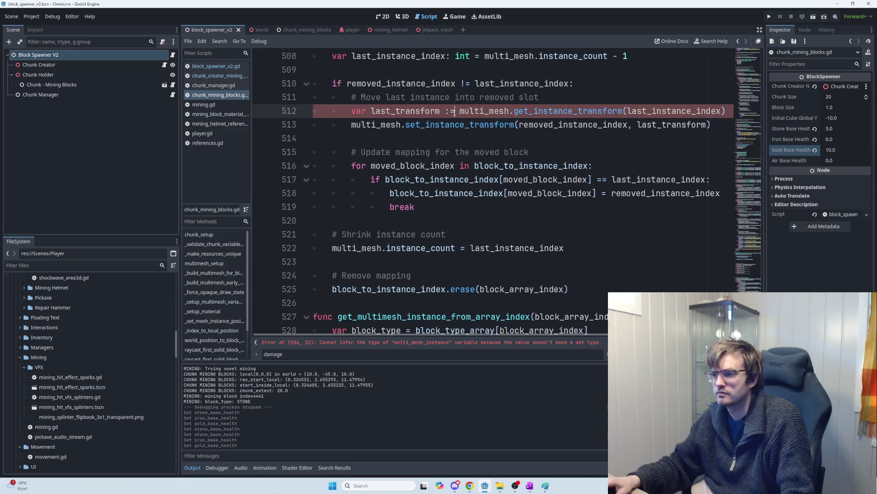
scroll(487, 134, up, 1)
scroll(463, 166, up, 2)
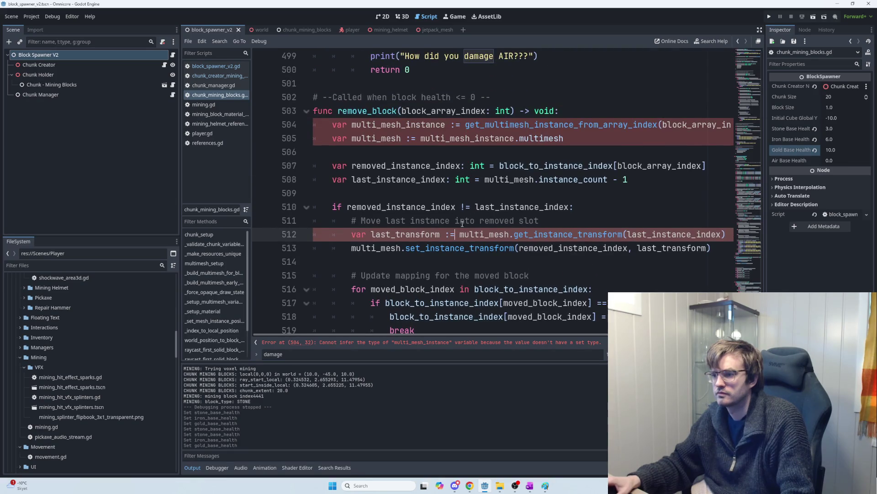
Step: Type multi_mesh_instance on line 504 as ': MultiMeshInstance3D'
key(ctrl+z)
key(ctrl+shift+z)
click(453, 124)
text(MultiMeshInstance3D)
click(450, 124)
key(BackSpace)
key(Right)
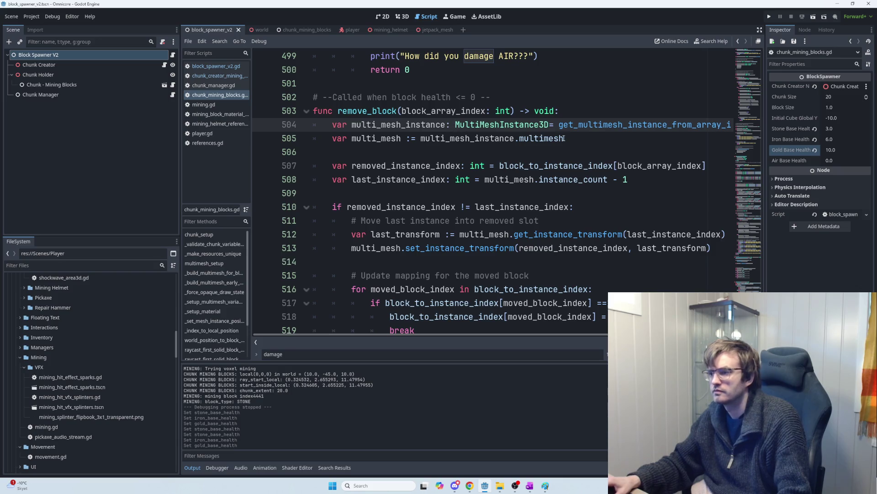
Step: Continue the assignment with a backslash onto an indented line 505
key(Right)
key(Right)
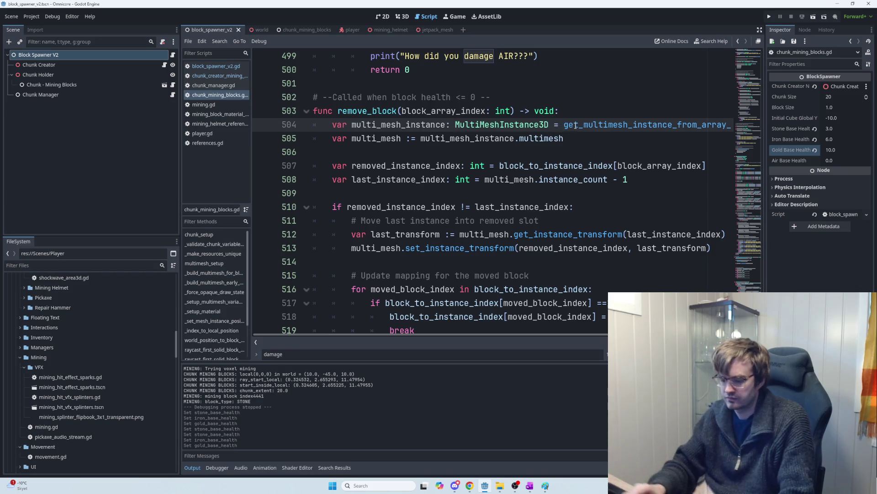
text(\)
key(Return)
key(Tab)
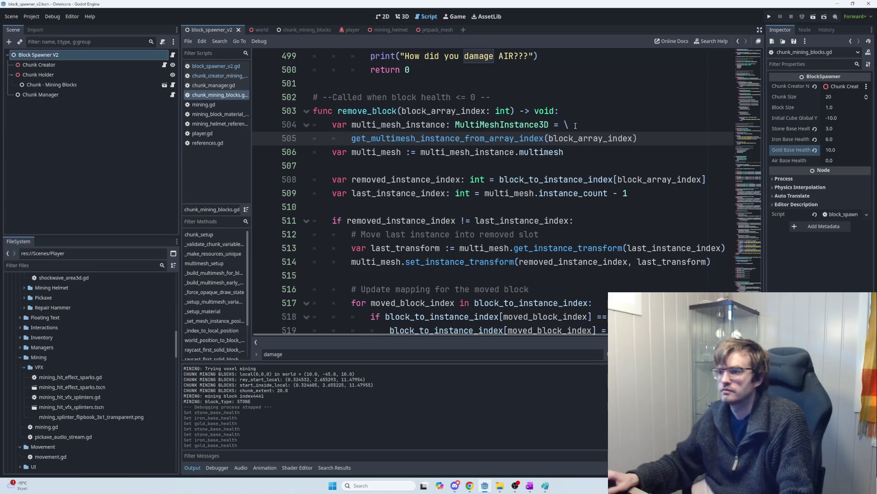
click(589, 157)
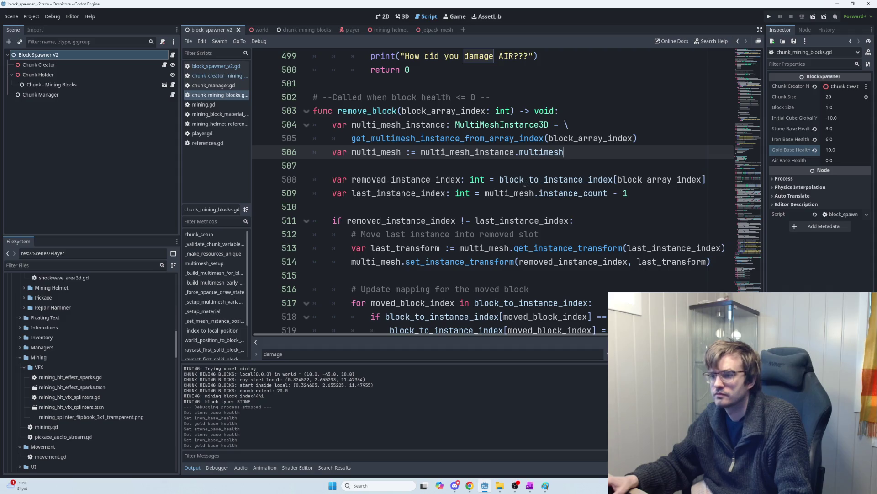
scroll(538, 186, down, 6)
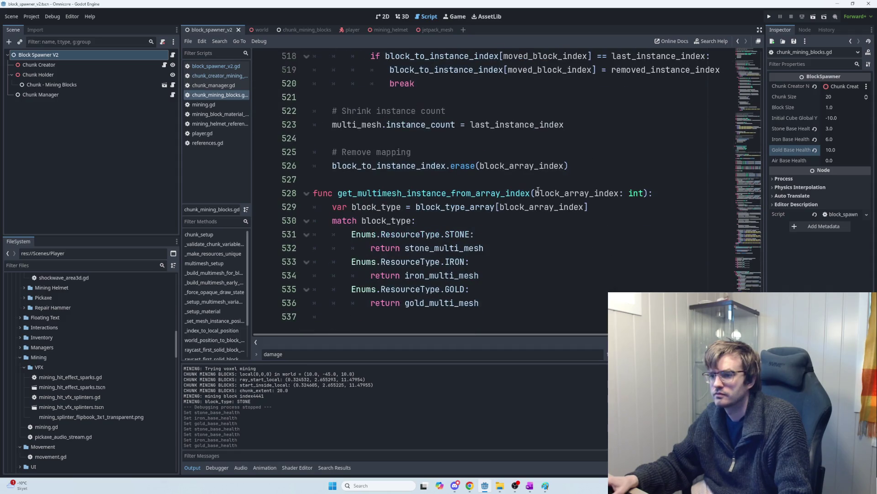
scroll(539, 195, up, 5)
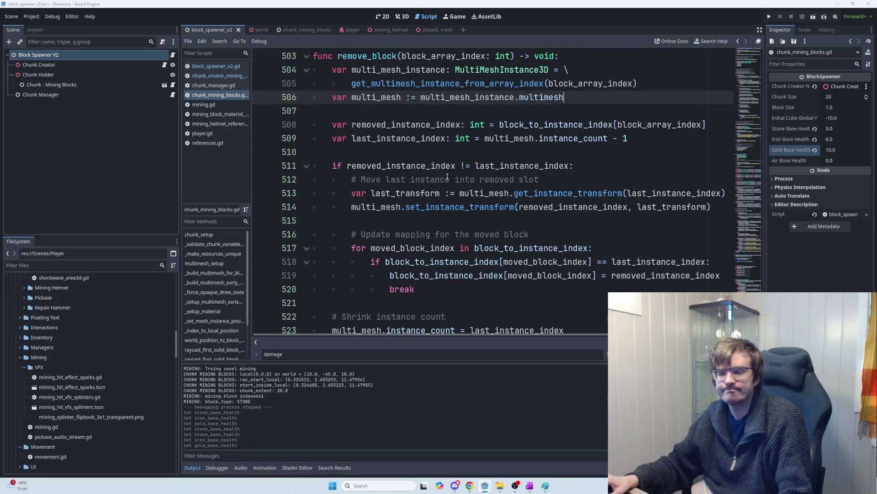
key(alt+Tab)
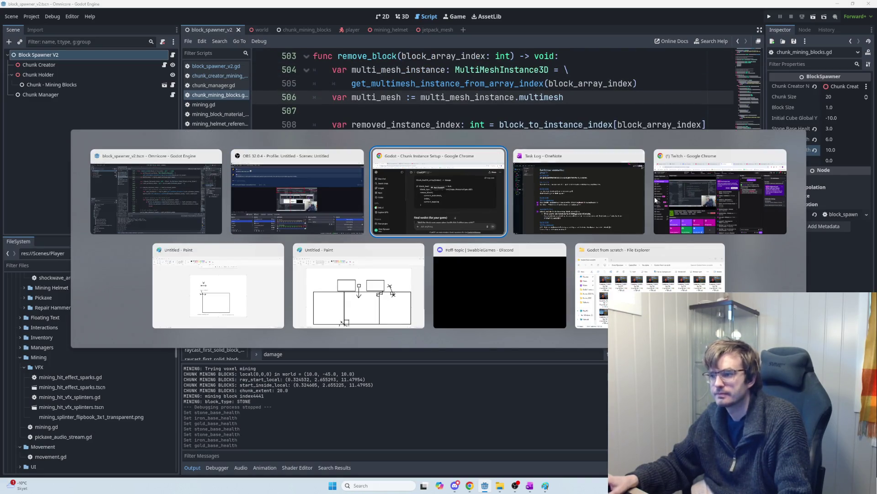
Step: Delete the two blank lines above get_max_health
key(Escape)
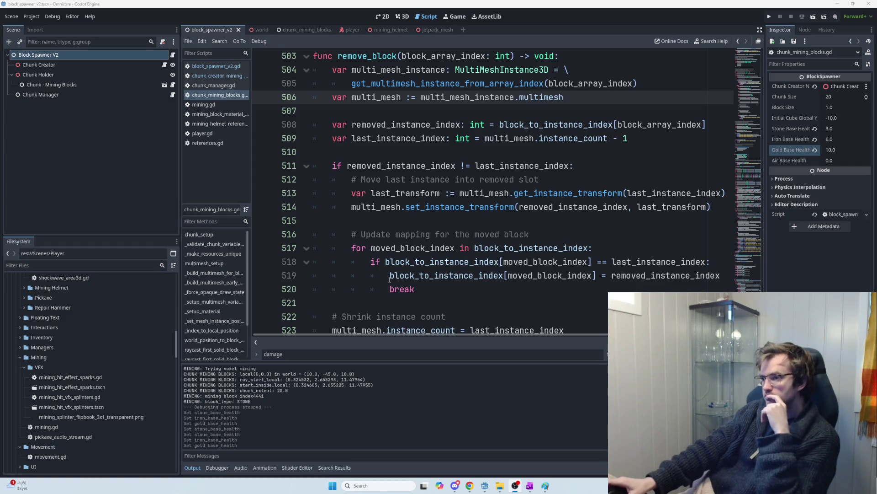
scroll(390, 279, up, 5)
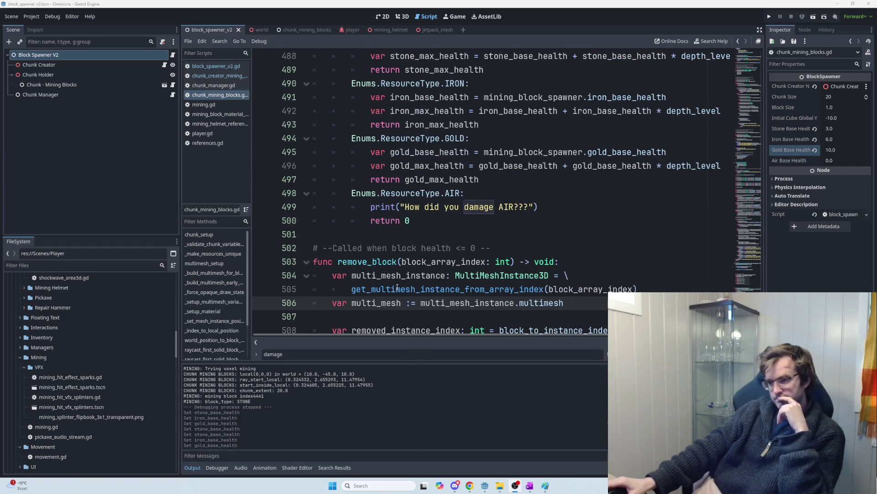
scroll(398, 289, up, 5)
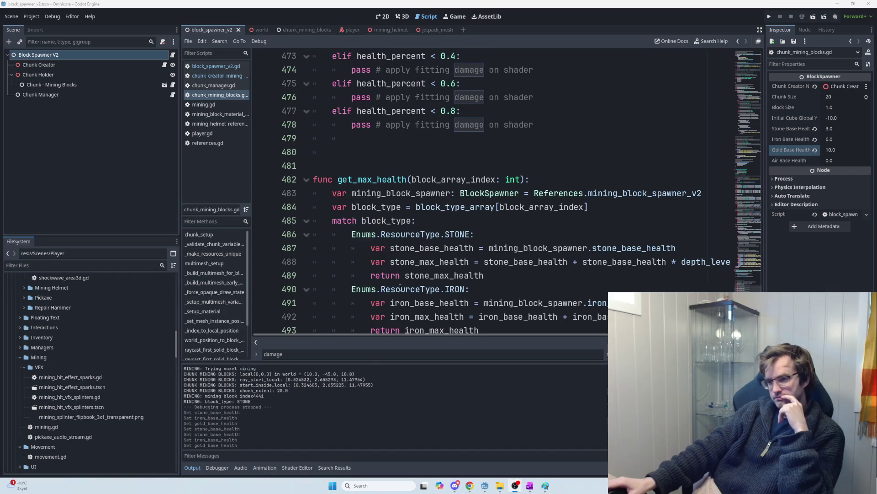
click(393, 166)
key(BackSpace)
key(BackSpace)
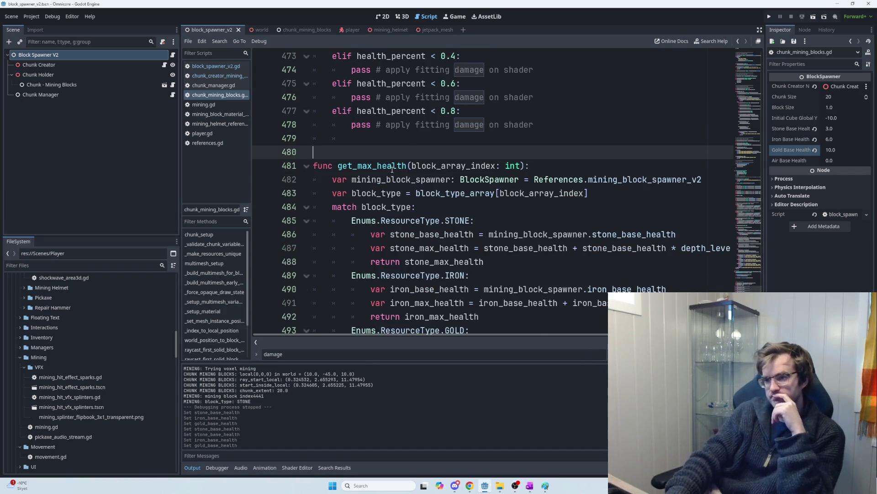
Step: Select the whole script and switch to the ChatGPT chat in Chrome
key(ctrl+a)
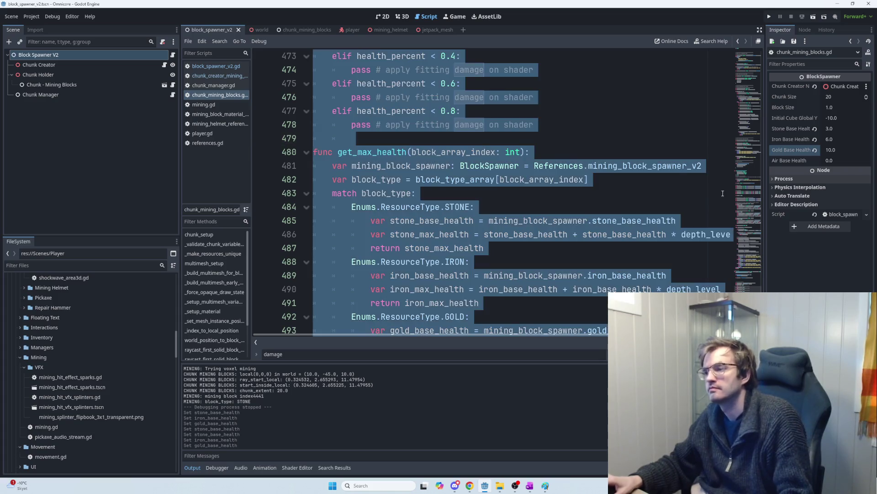
key(alt+Tab)
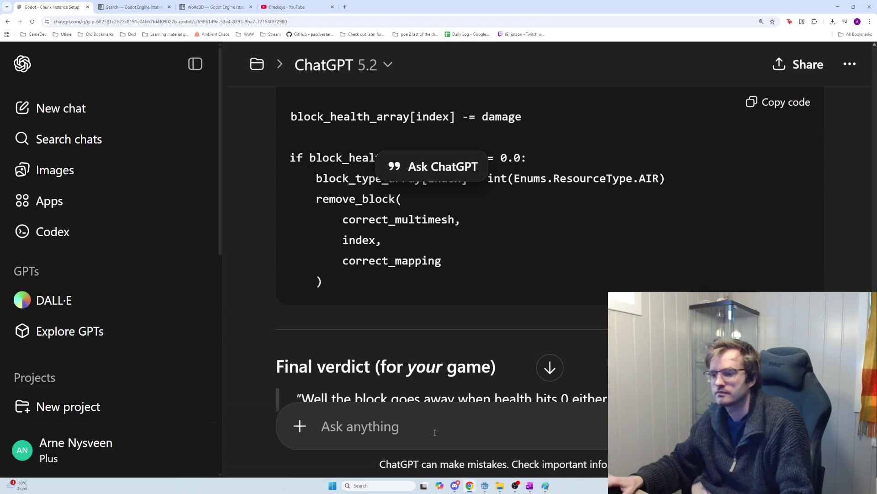
click(435, 432)
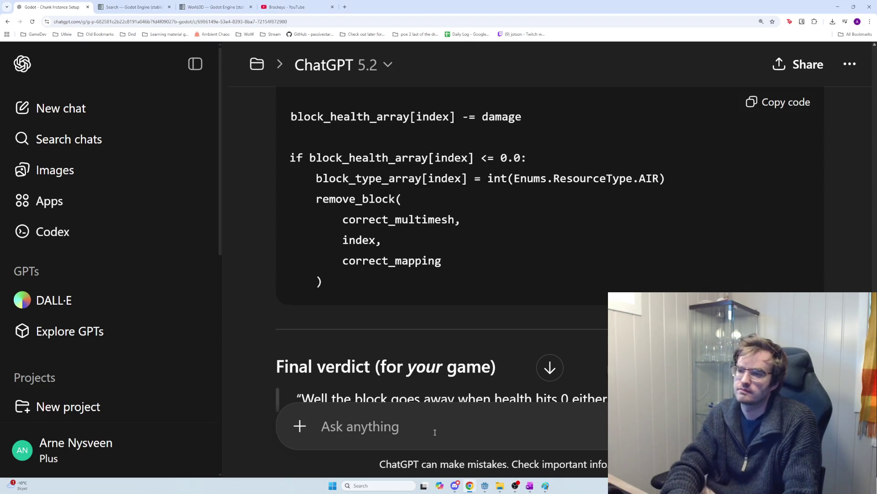
Step: Ask ChatGPT 'Like this?' with the script code pasted below, then return to Godot
text(Like this?)
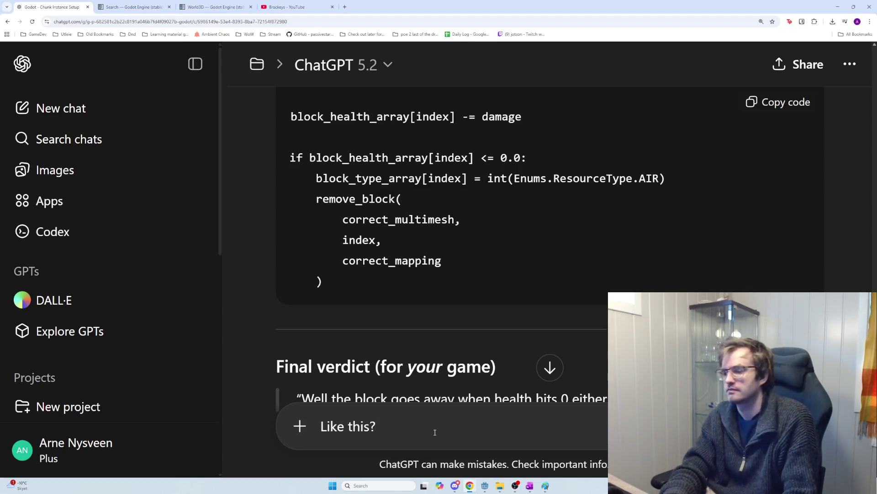
key(shift+Return)
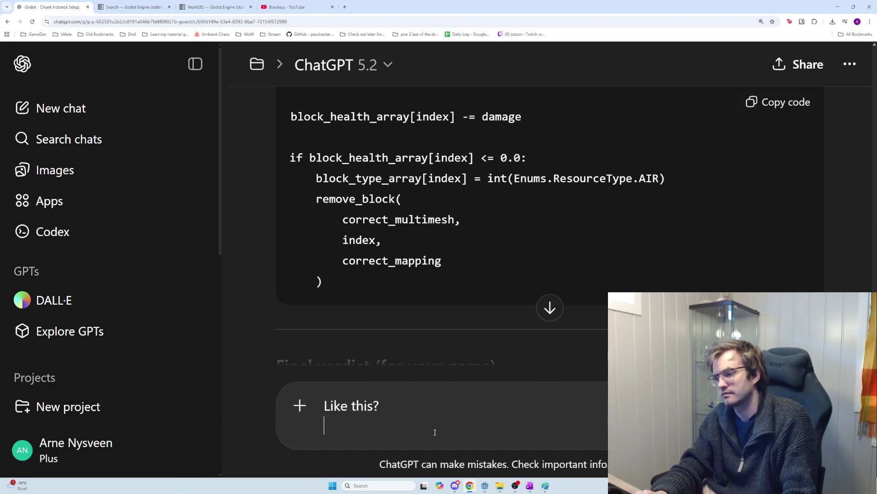
key(ctrl+v)
key(alt+Tab)
key(Escape)
key(Return)
key(alt+Tab)
key(Tab)
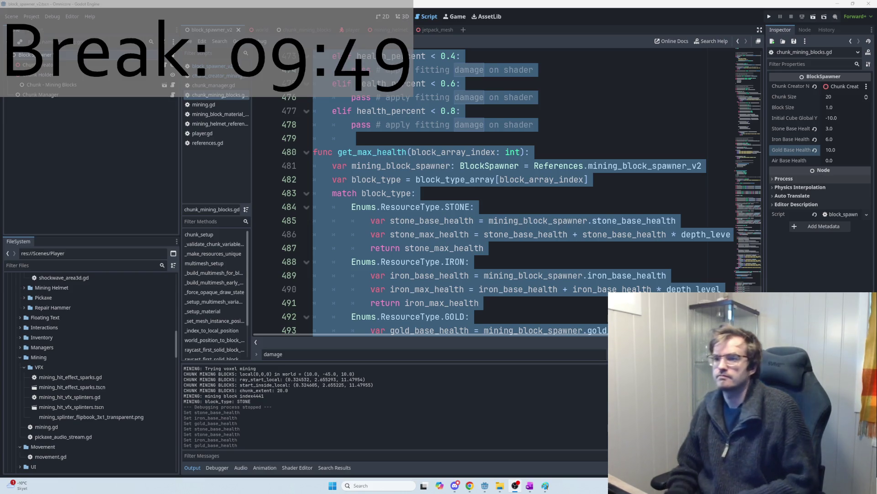
click(410, 247)
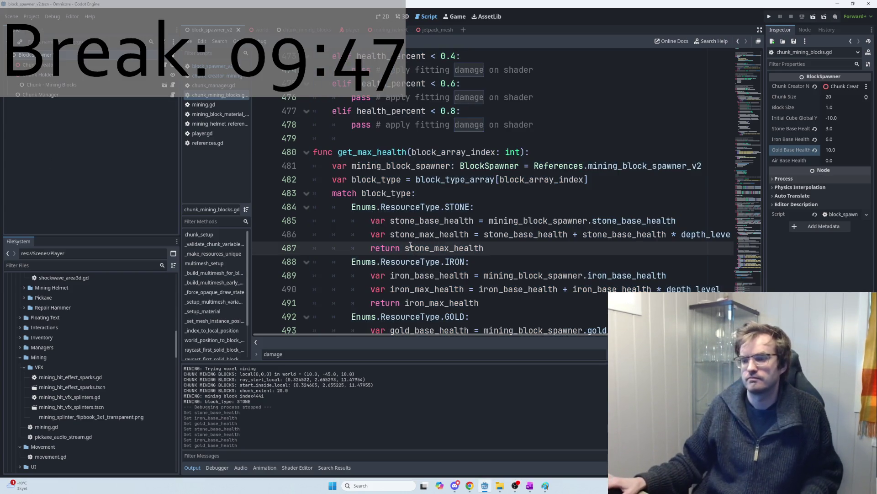
scroll(470, 245, down, 2)
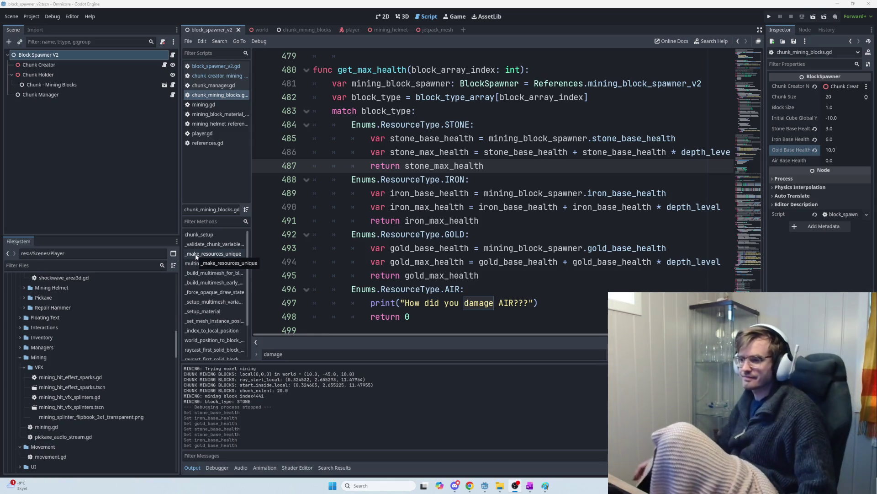
Step: Review the IRON match case code, run the game with F5, and swing the pickaxe at the floor
scroll(406, 129, down, 12)
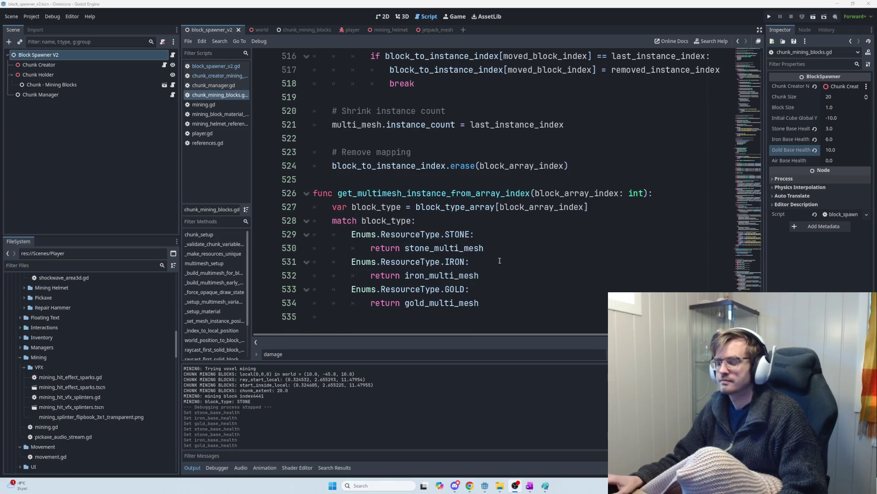
click(497, 260)
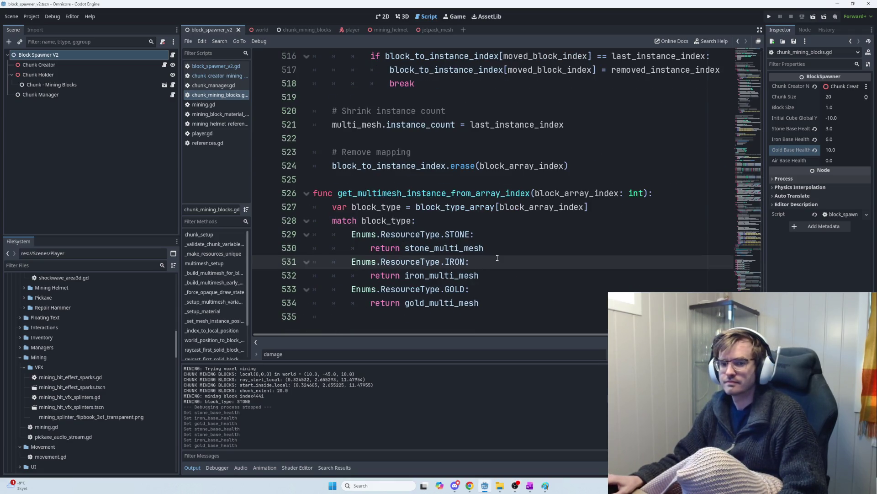
scroll(527, 282, up, 1)
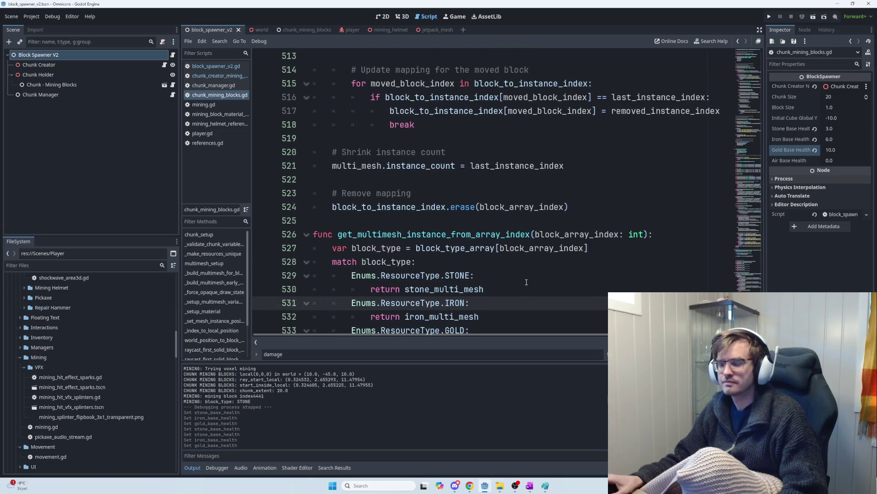
scroll(527, 282, down, 1)
scroll(519, 283, up, 3)
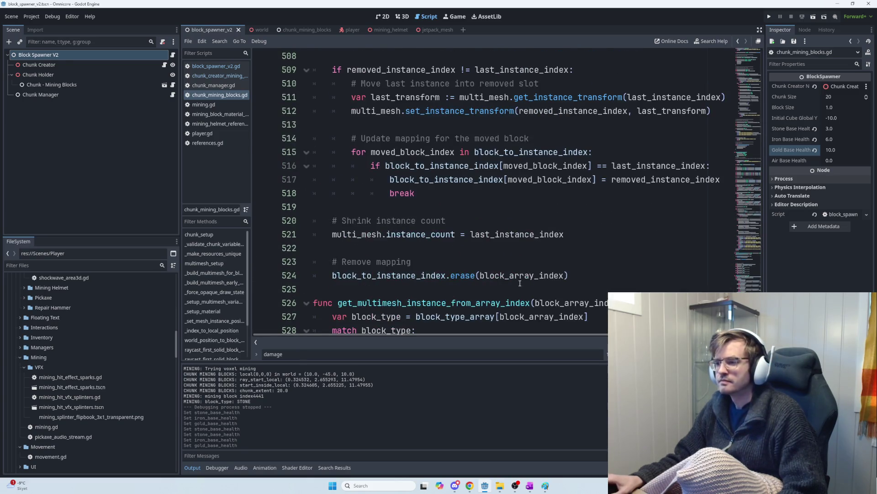
key(F5)
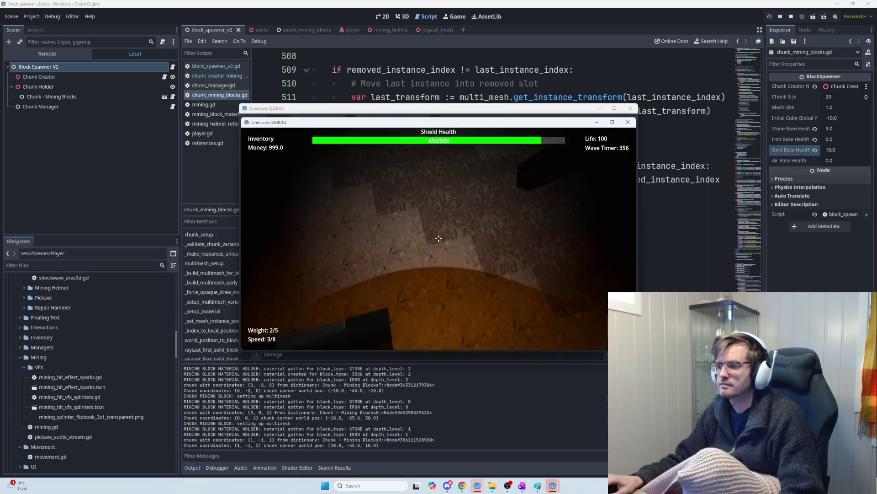
click(439, 238)
Step: Land repeated pickaxe hits on the iron floor, then stop the debug run with F8
click(439, 238)
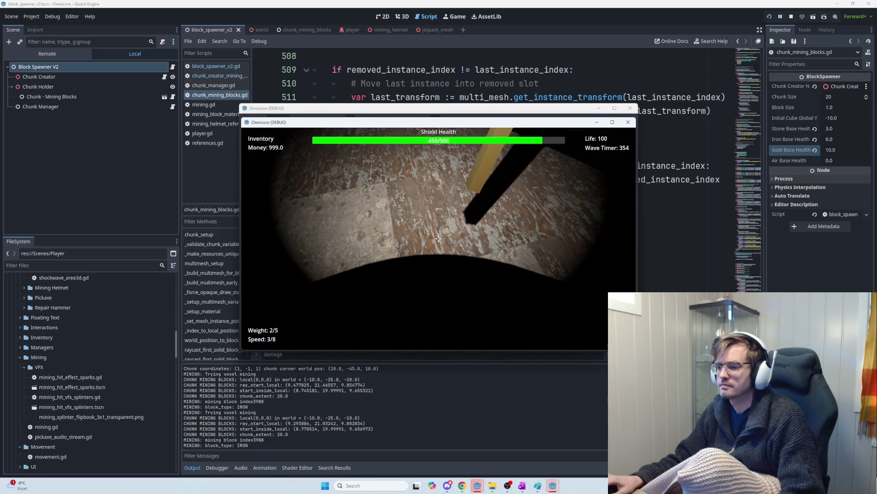
click(439, 238)
click(439, 238)
click(439, 238)
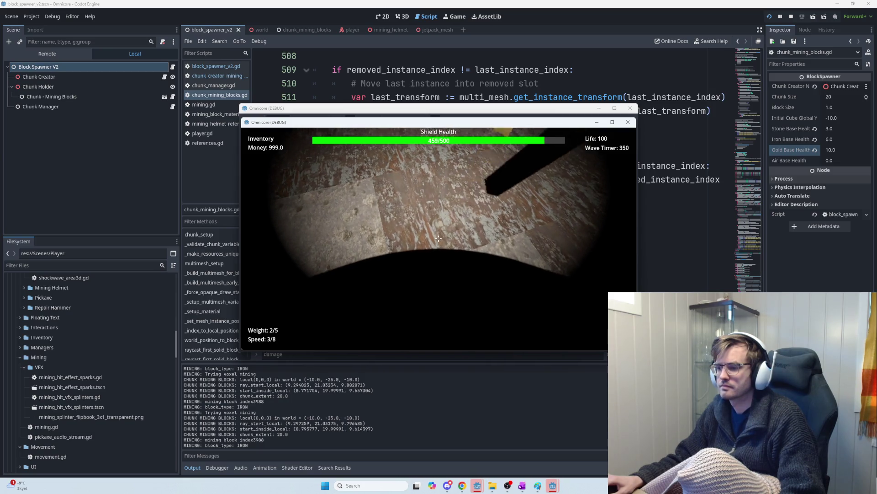
click(439, 238)
click(439, 238)
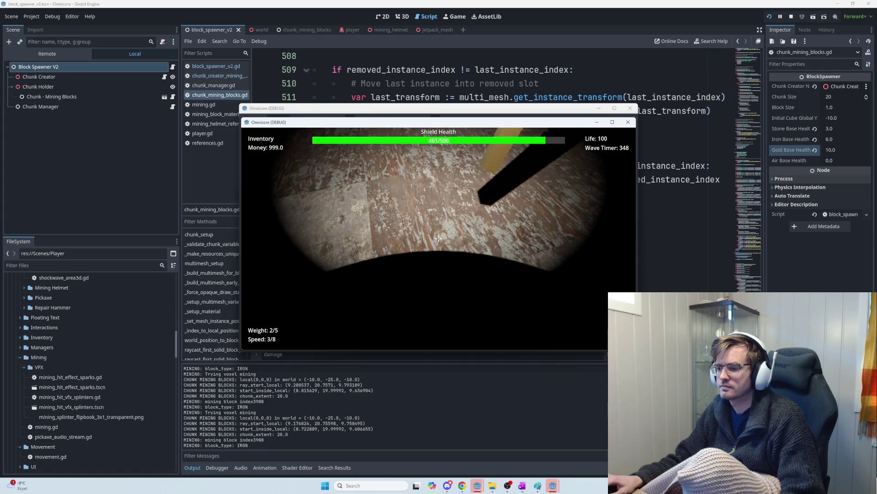
click(439, 238)
click(439, 238)
click(438, 238)
click(438, 238)
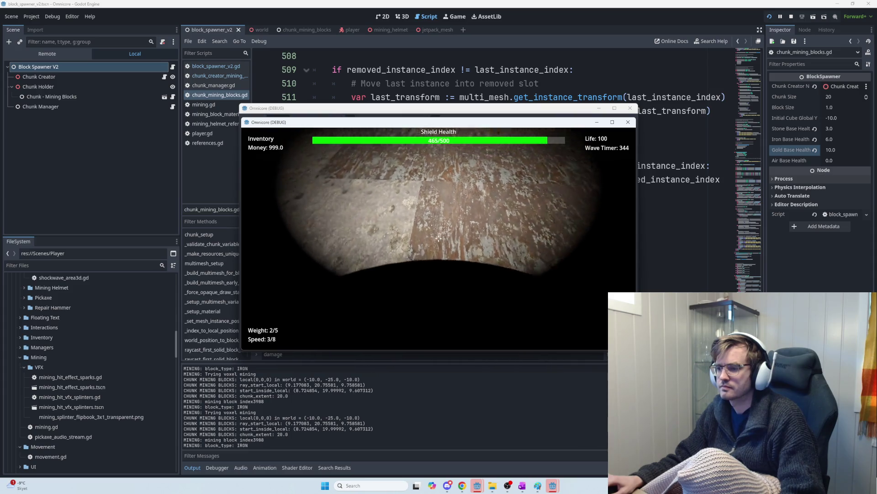
click(439, 238)
key(F8)
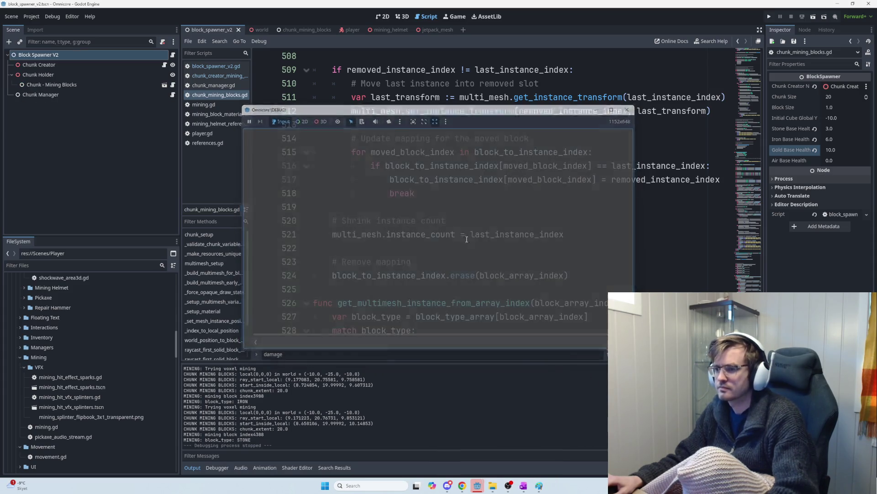
Step: Search 'damage', select the full apply_damage_to_block_array_index signature, and open mining.gd
key(ctrl+f)
text(damage)
double_click(475, 208)
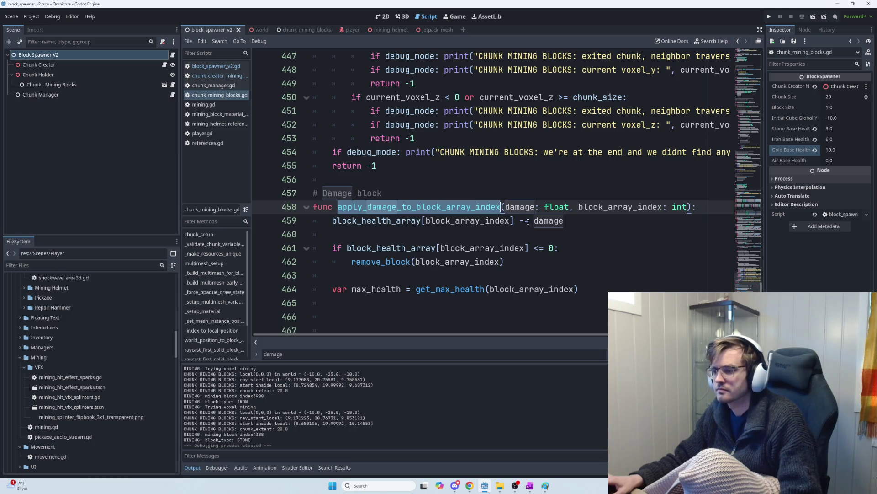
shift+click(691, 208)
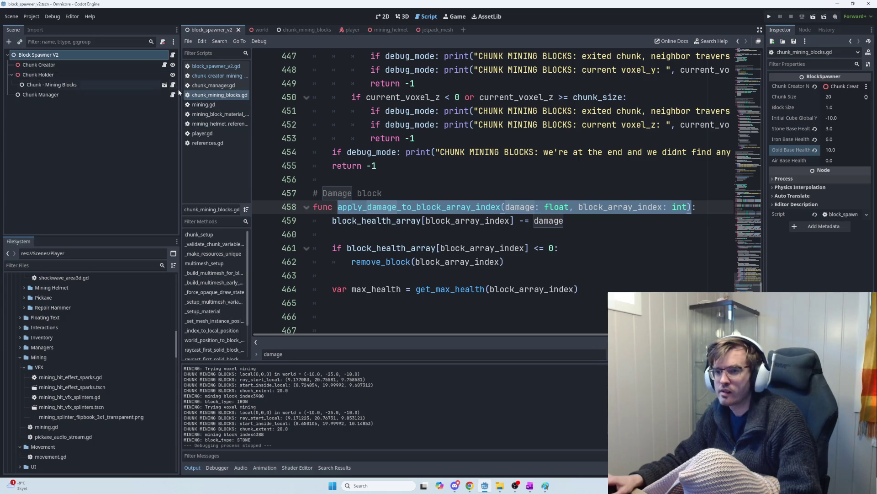
click(206, 104)
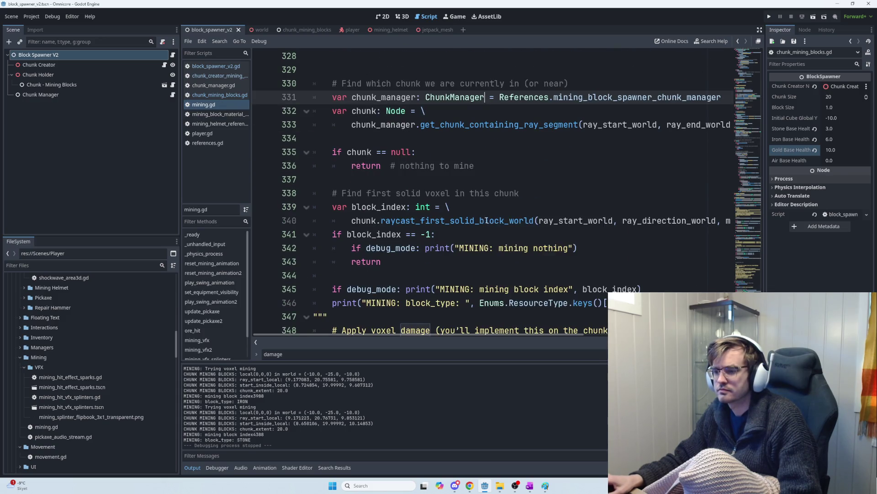
Step: Move the triple-quote string marker from line 347 to line 351
scroll(489, 224, down, 3)
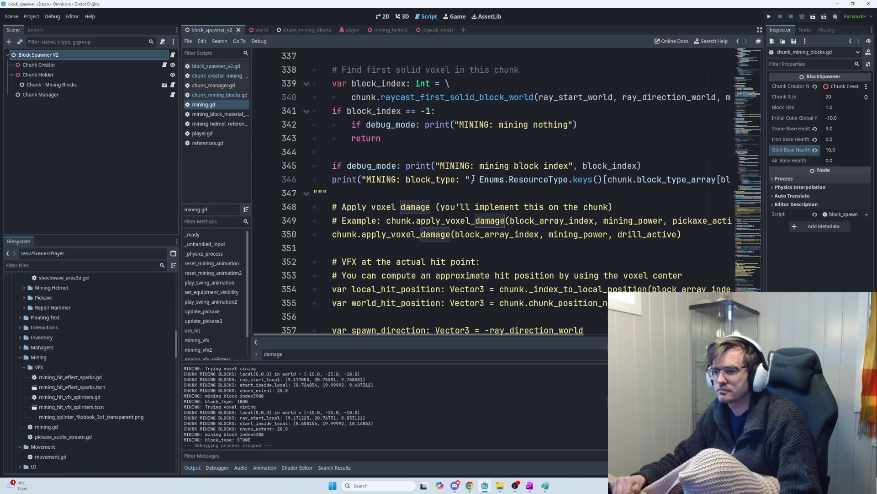
scroll(473, 179, down, 1)
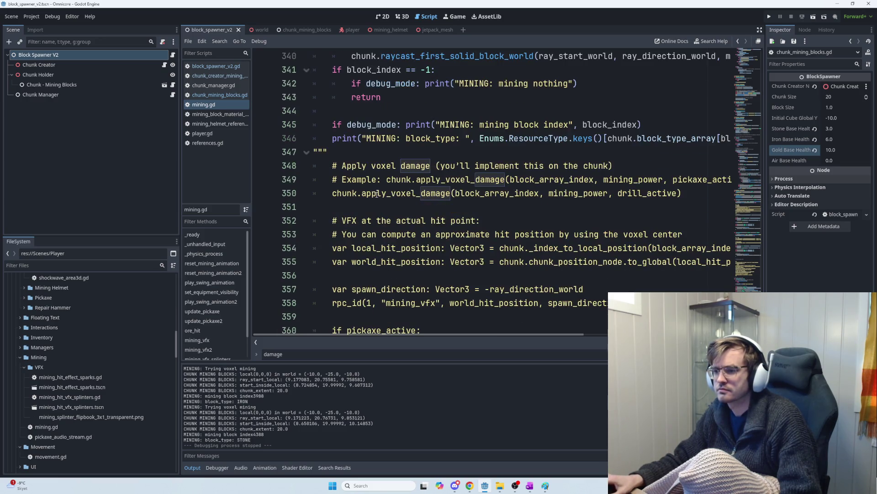
click(341, 148)
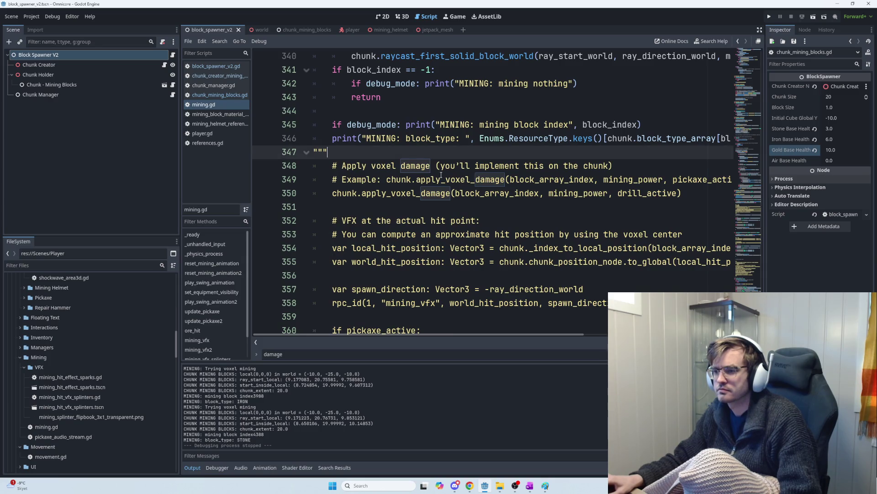
click(378, 205)
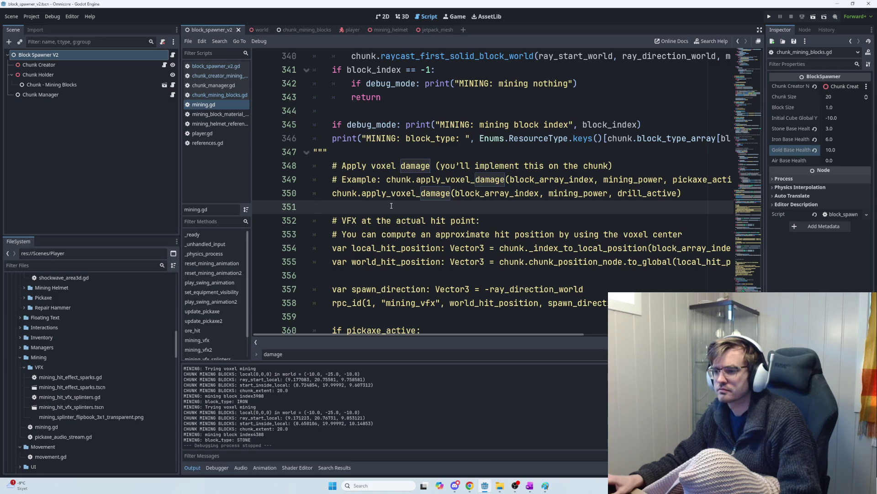
text(""")
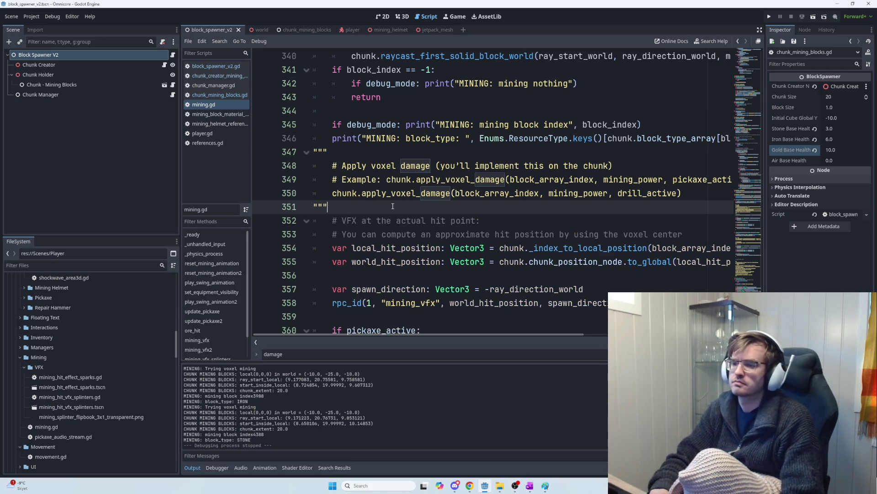
double_click(403, 157)
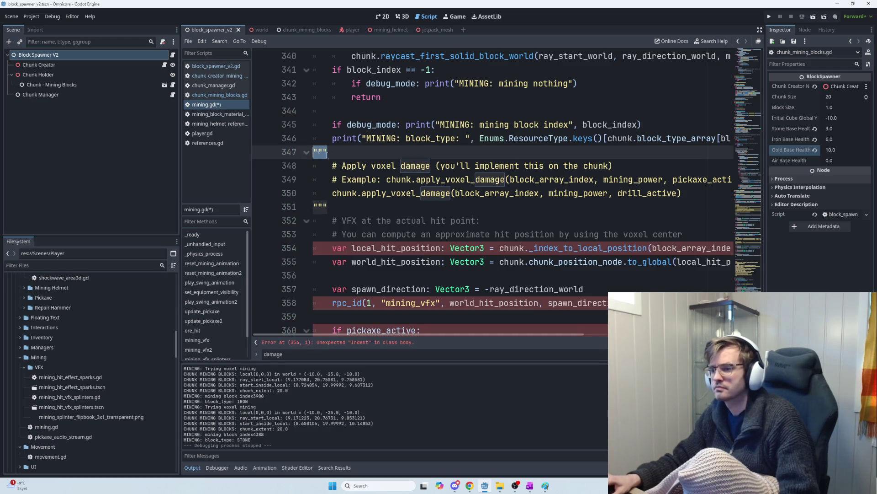
key(BackSpace)
key(BackSpace)
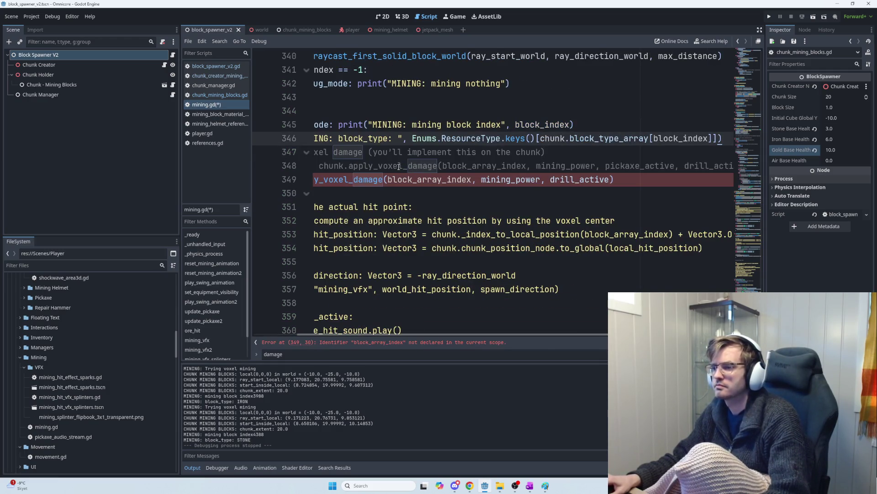
key(Return)
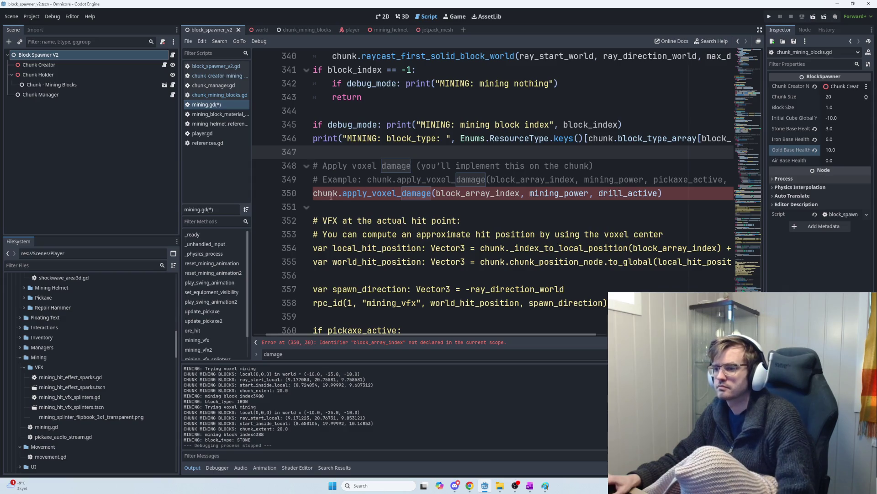
Step: Paste the apply_damage_to_block_array_index name over the method called on line 350
double_click(331, 196)
drag(387, 193, 431, 193)
text(apply_damage_to_block_array_index(damage: float, block_array_index: int))
double_click(387, 193)
text(apply_damage_to_block_array_index(damage: float, block_array_index: int))
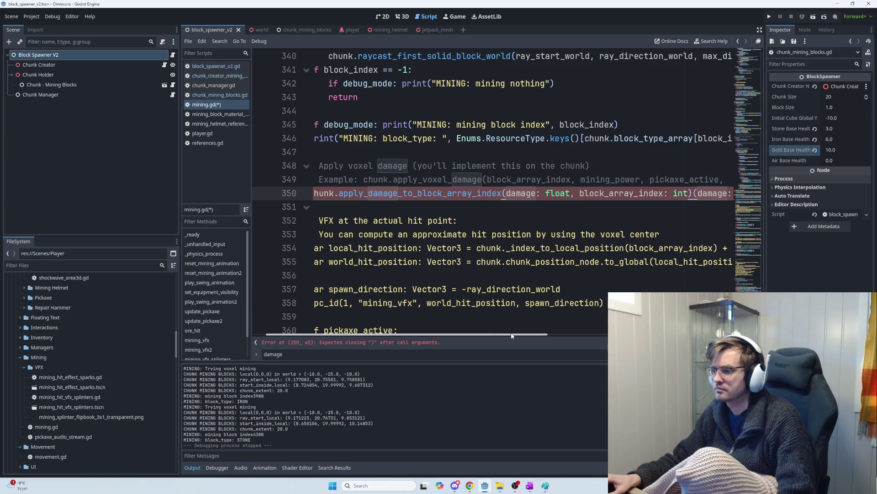
scroll(518, 330, right, 5)
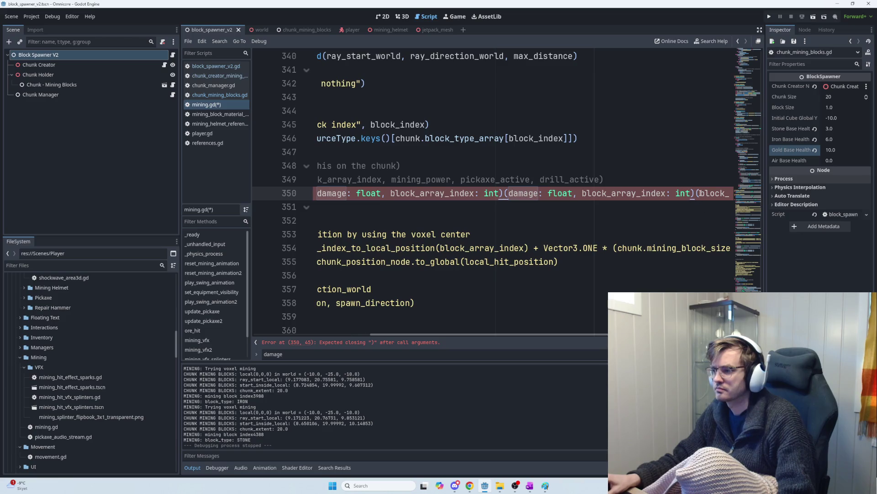
drag(697, 193, 504, 193)
key(BackSpace)
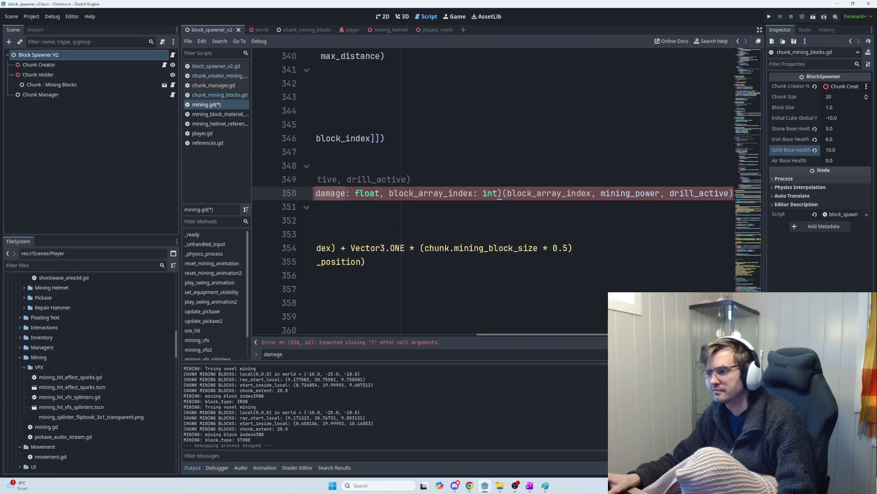
Step: Trim the call to chunk.apply_damage_to_block_array_index(damage, block_array_index), dropping old arguments and type hints
triple_click(733, 194)
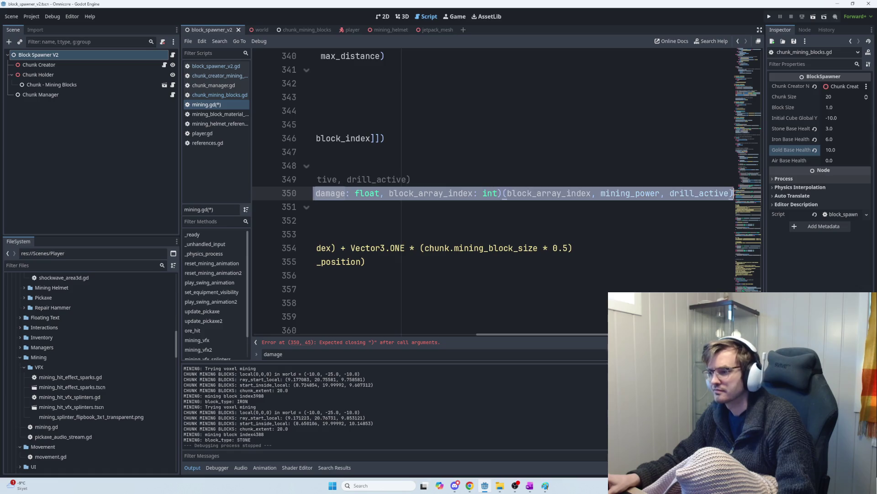
key(BackSpace)
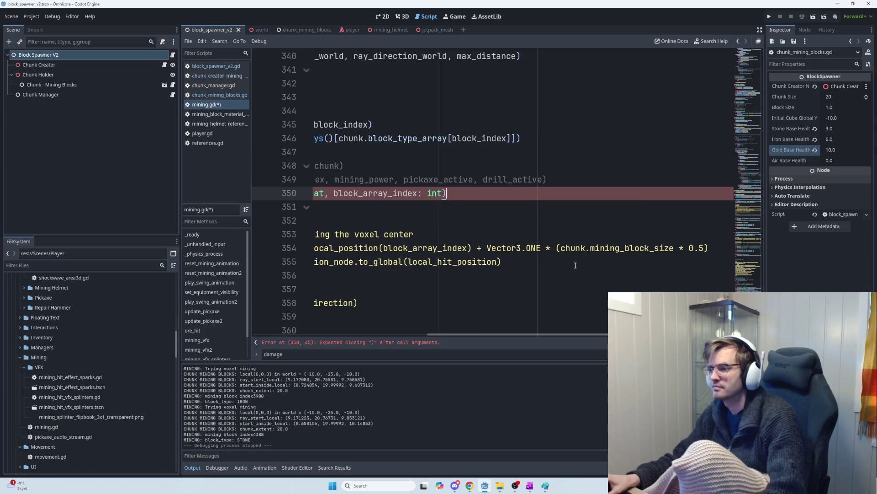
mouse_move(481, 337)
mouse_down()
mouse_move(319, 336)
mouse_move(590, 202)
mouse_move(562, 194)
mouse_up()
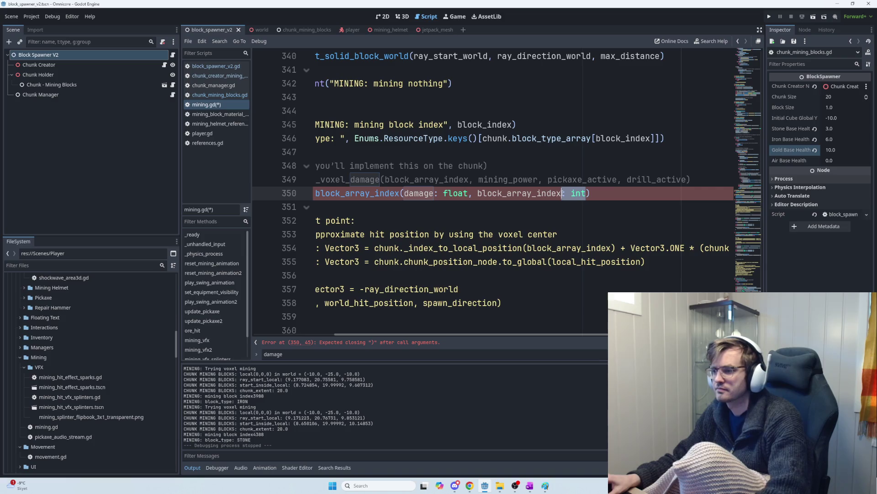
key(BackSpace)
drag(468, 193, 435, 194)
key(BackSpace)
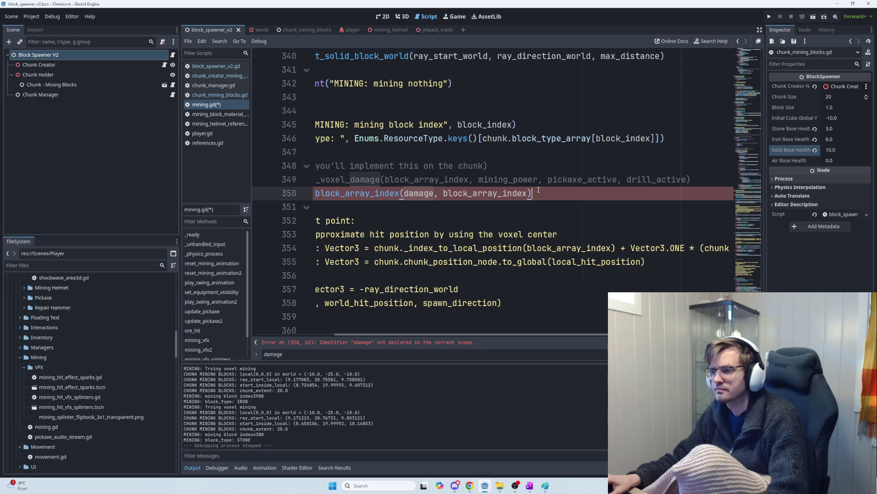
scroll(400, 329, left, 5)
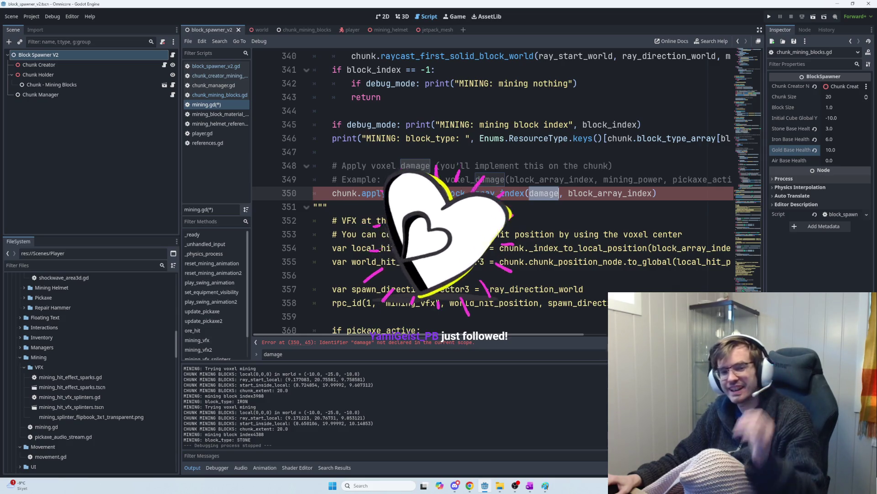
key(alt+Tab)
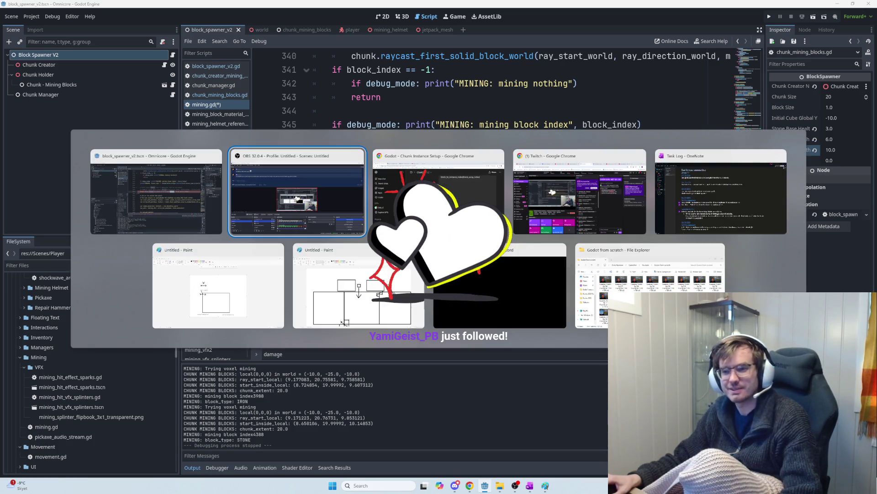
key(Tab)
key(Tab)
key(Escape)
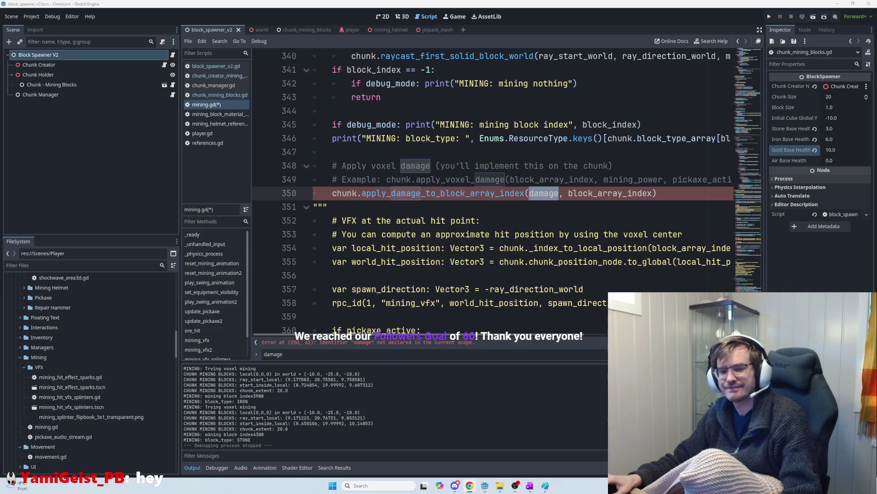
click(546, 194)
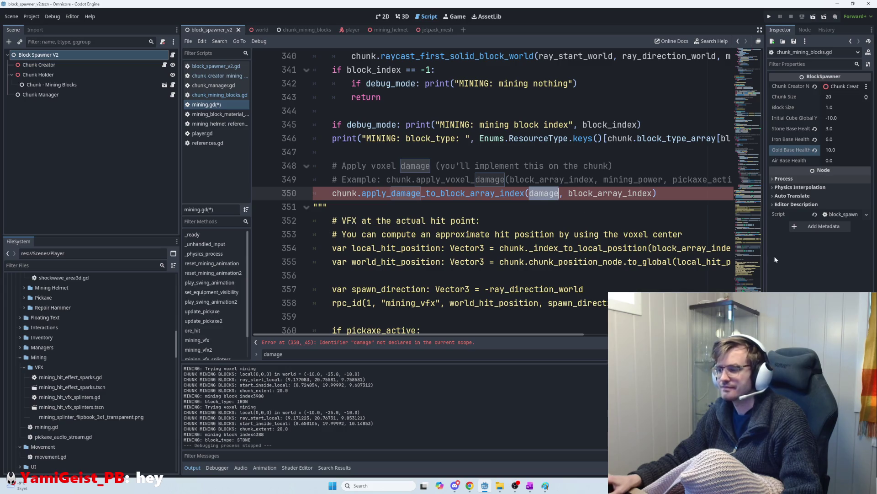
mouse_move(757, 197)
mouse_down()
mouse_move(757, 54)
mouse_move(758, 77)
mouse_up()
scroll(757, 81, down, 3)
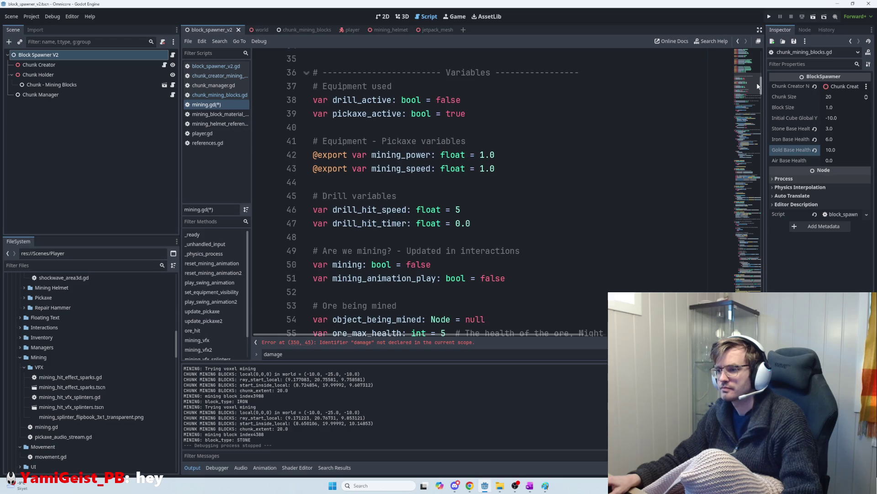
scroll(757, 86, down, 1)
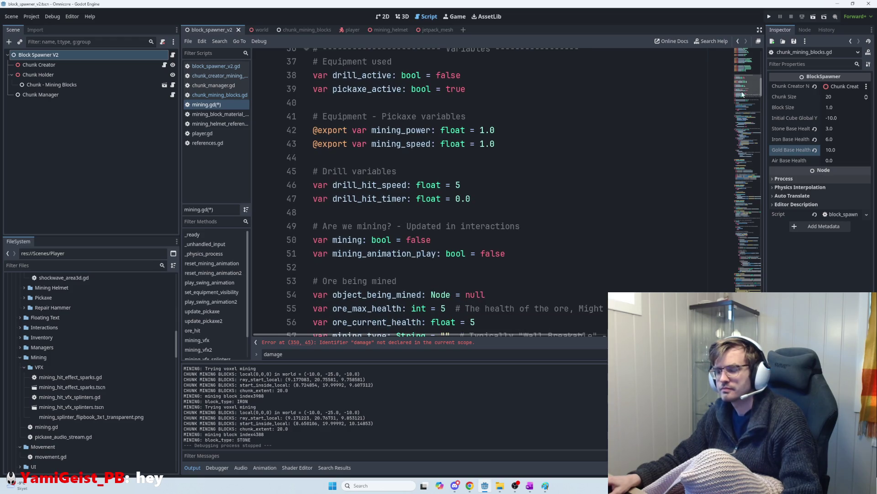
click(554, 105)
key(ctrl+f)
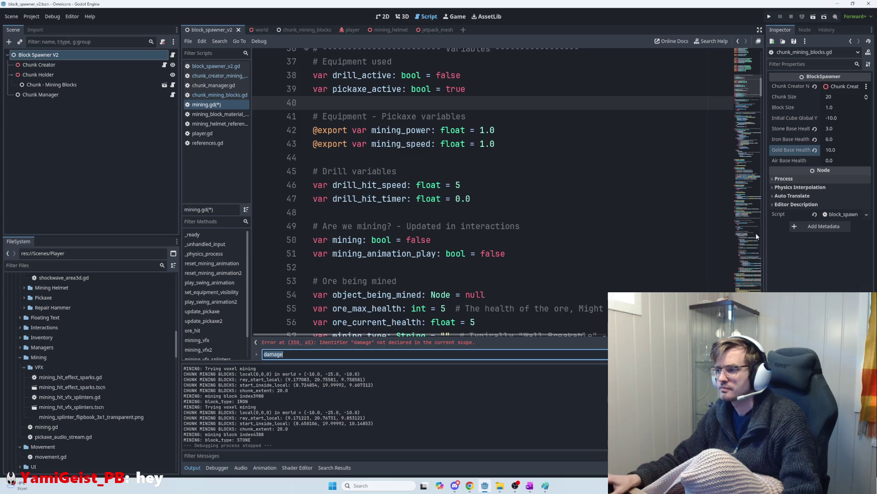
click(756, 228)
click(748, 226)
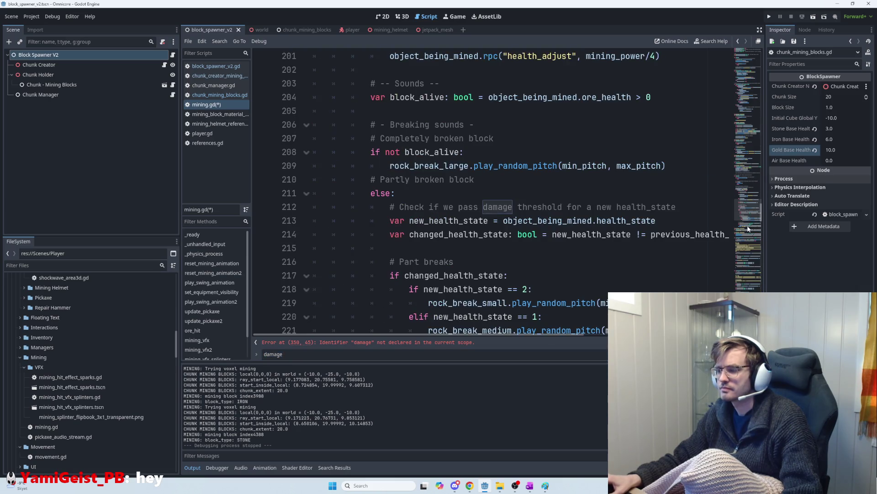
scroll(750, 226, down, 4)
scroll(601, 201, up, 5)
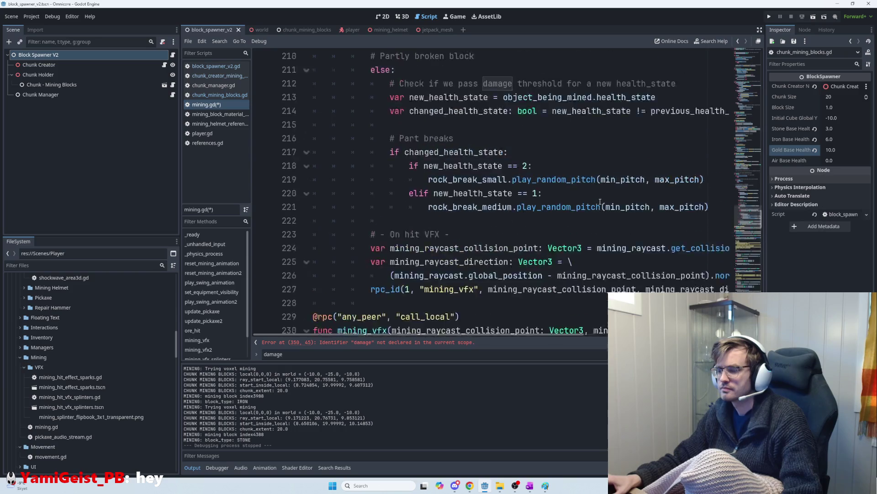
scroll(602, 199, up, 5)
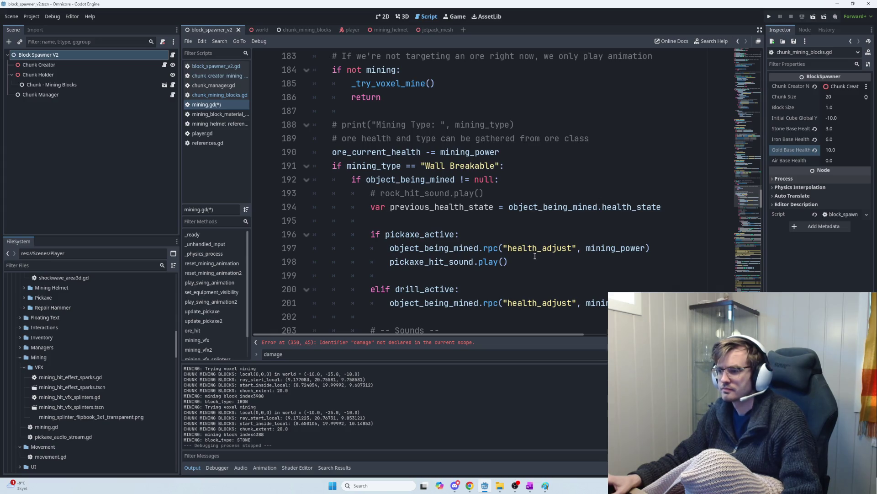
double_click(603, 248)
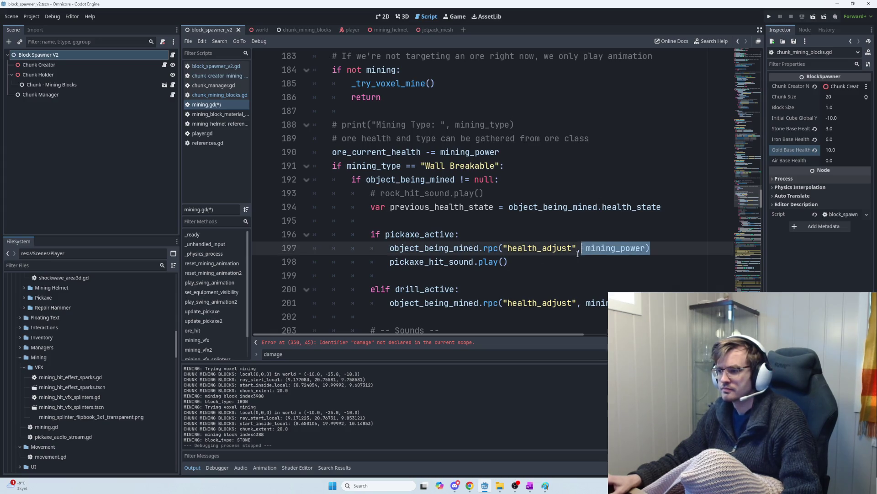
drag(761, 196, 760, 250)
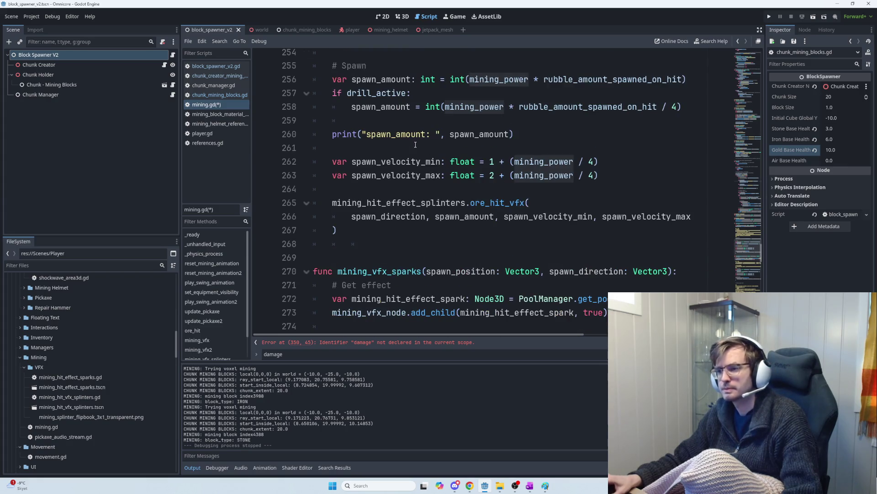
scroll(432, 167, up, 2)
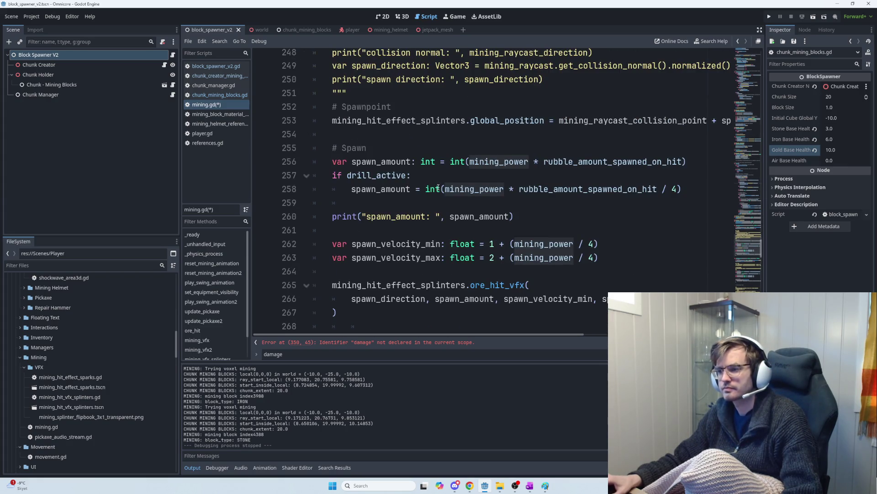
drag(691, 183, 328, 159)
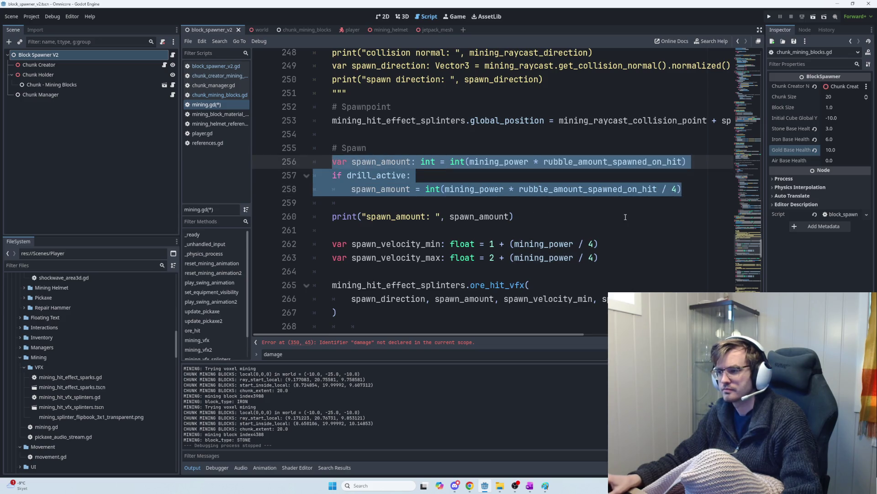
scroll(625, 218, down, 2)
click(625, 207)
scroll(625, 206, down, 2)
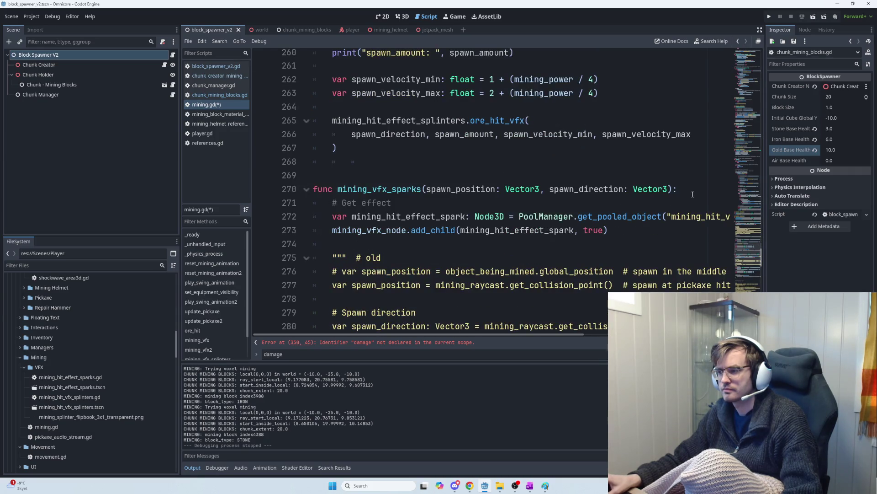
scroll(636, 219, down, 7)
scroll(642, 231, down, 1)
scroll(622, 221, up, 1)
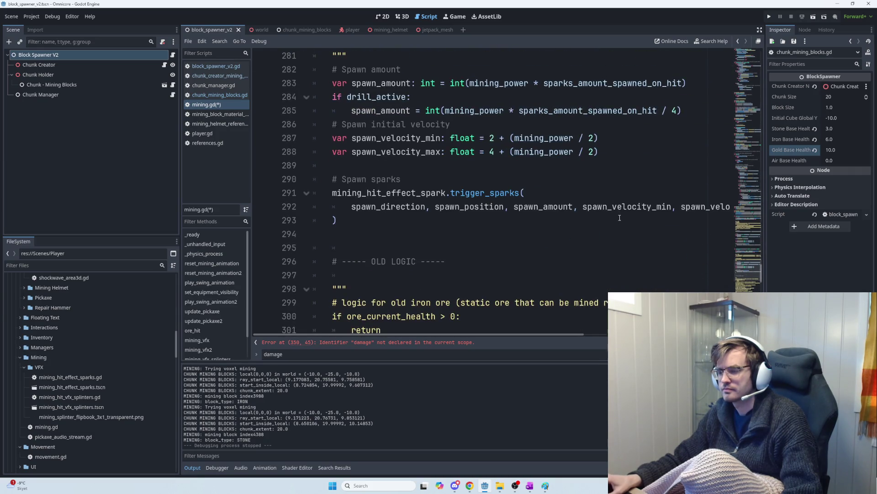
scroll(587, 211, down, 15)
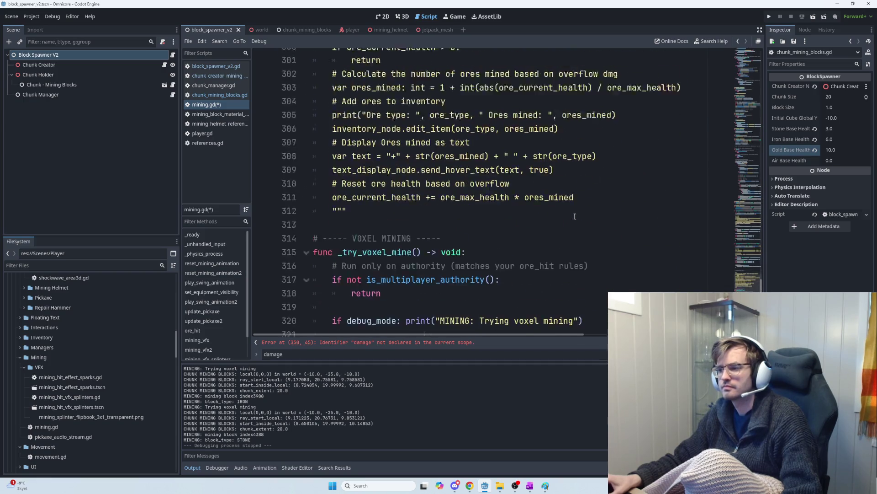
scroll(609, 229, down, 3)
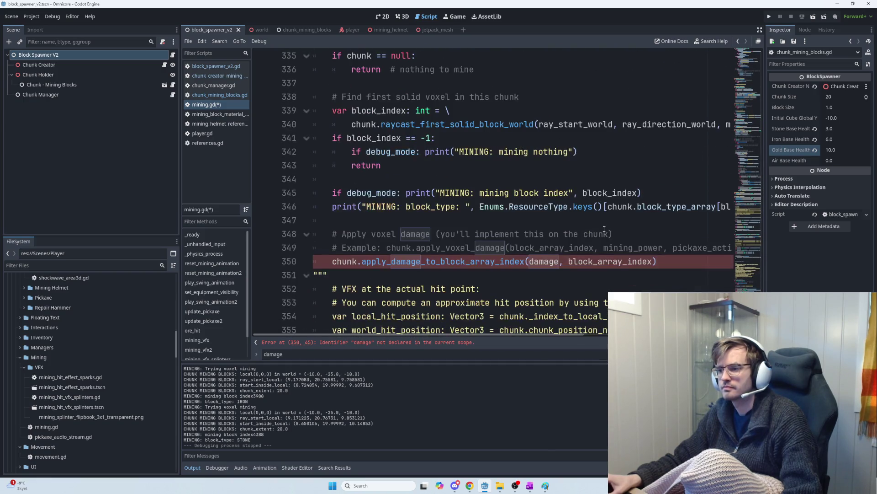
click(524, 249)
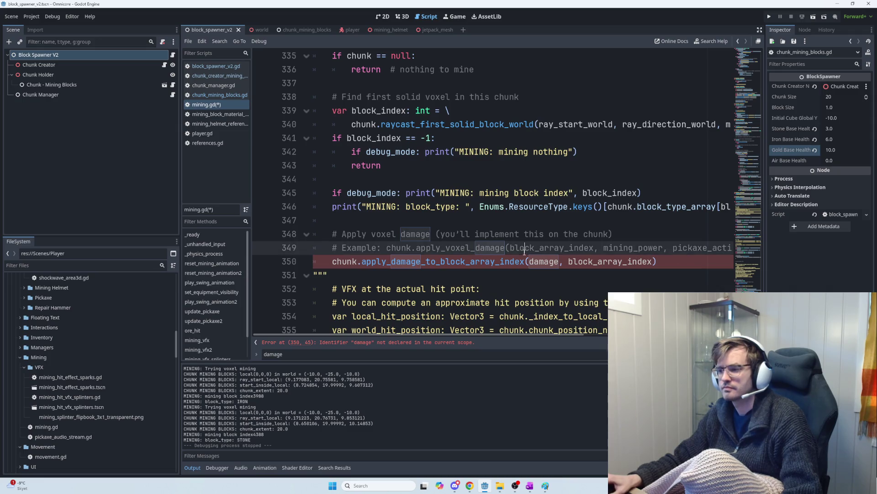
Step: Replace the commented example on line 349 with 'if drill_active:' and indent the damage call under it
key(Home)
key(shift+End)
key(BackSpace)
text(if dr)
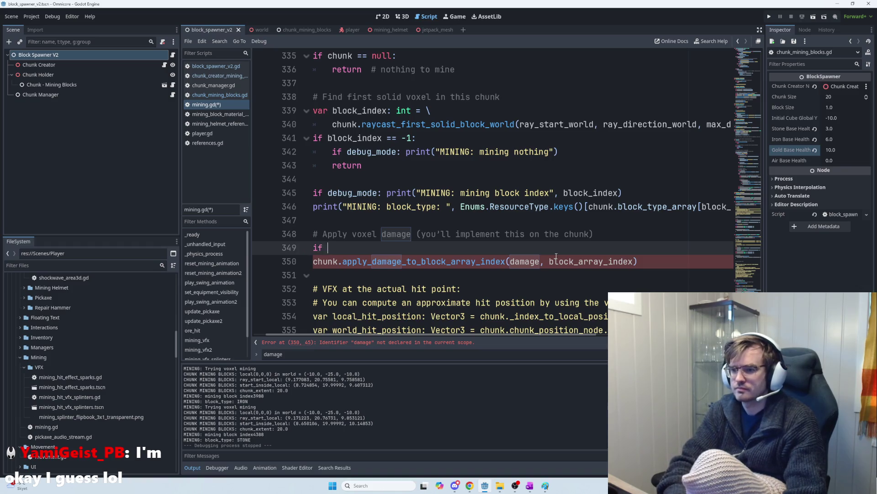
text(ill_acti)
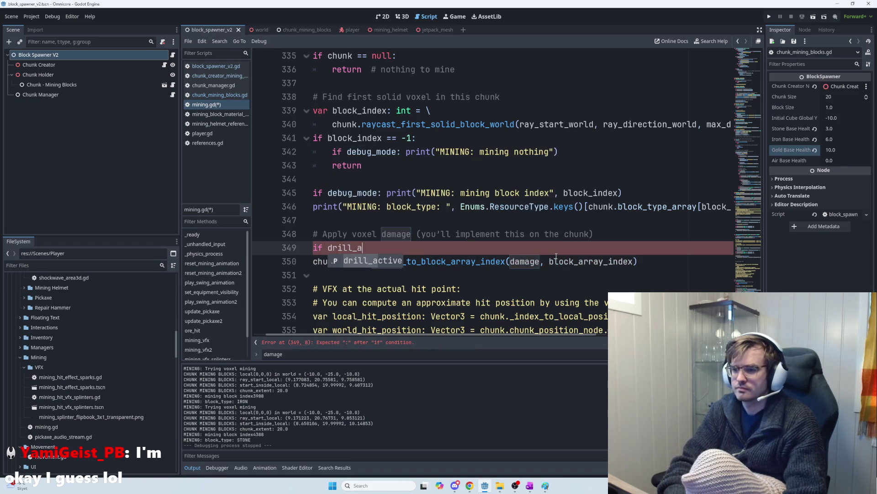
text(ve:)
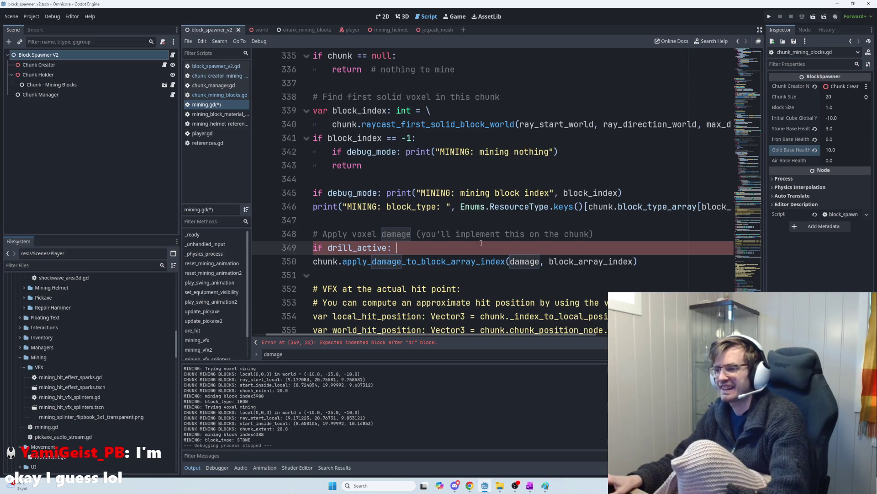
drag(637, 262, 315, 259)
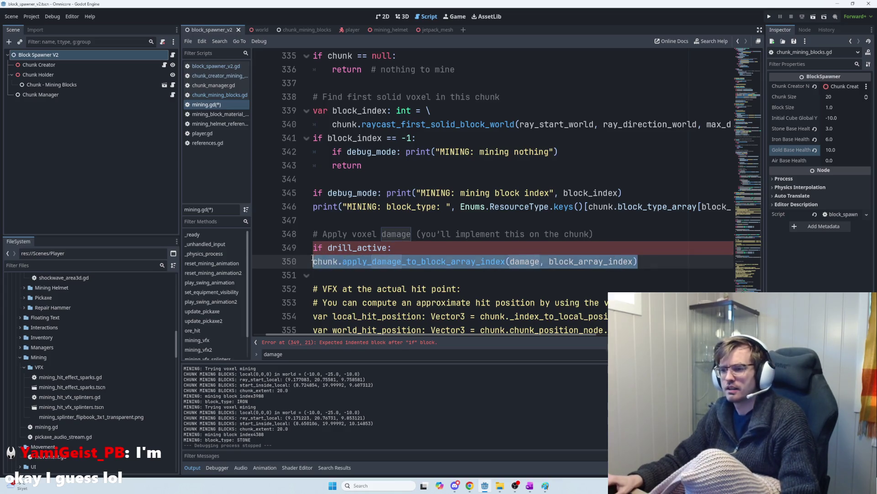
key(Tab)
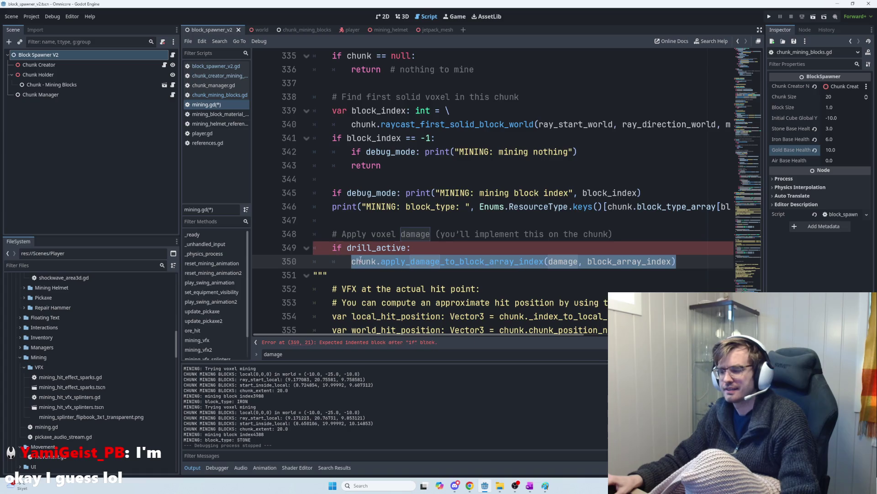
Step: Inspect the chunk and damage call on line 350, then insert a blank line under if drill_active:
click(681, 261)
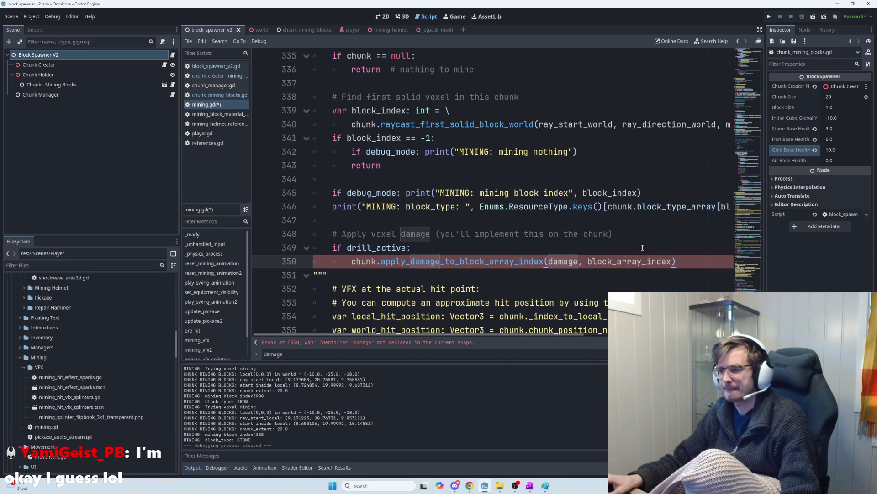
double_click(362, 261)
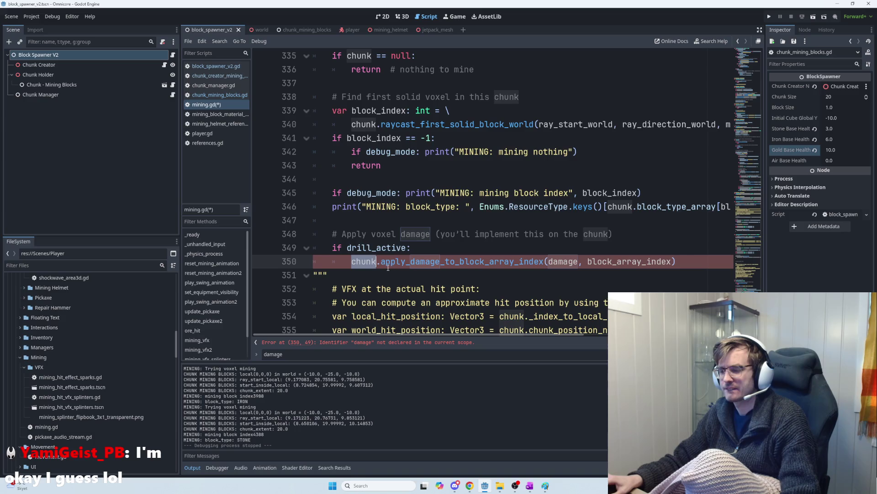
double_click(453, 261)
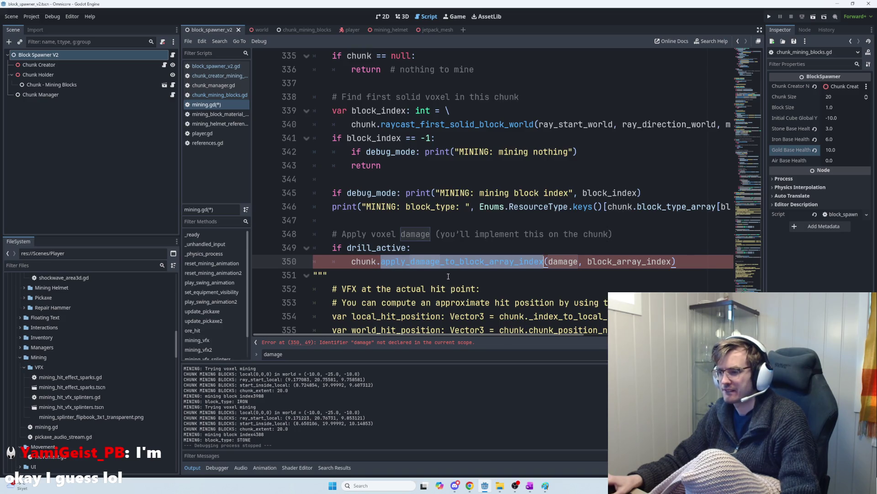
double_click(360, 261)
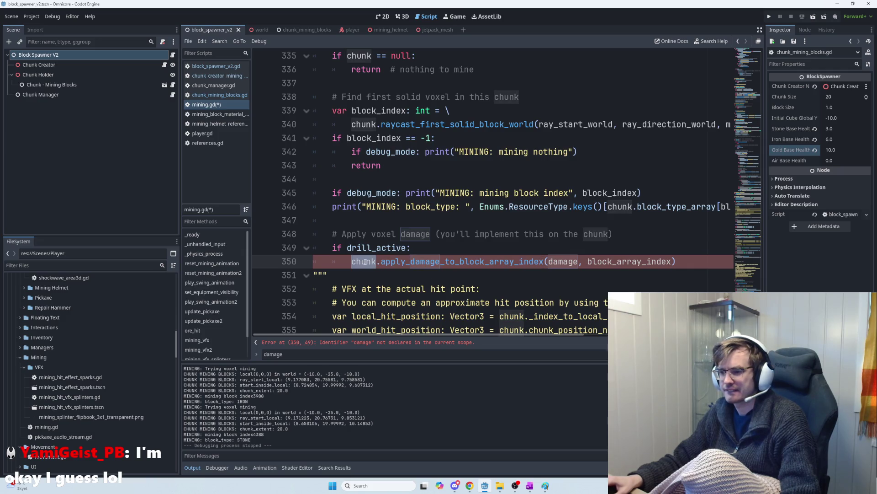
mouse_move(366, 261)
mouse_move(422, 262)
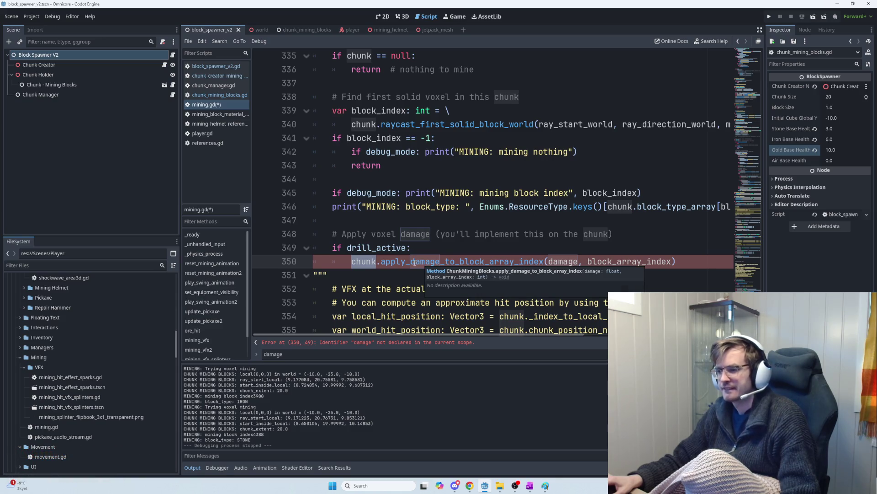
click(579, 261)
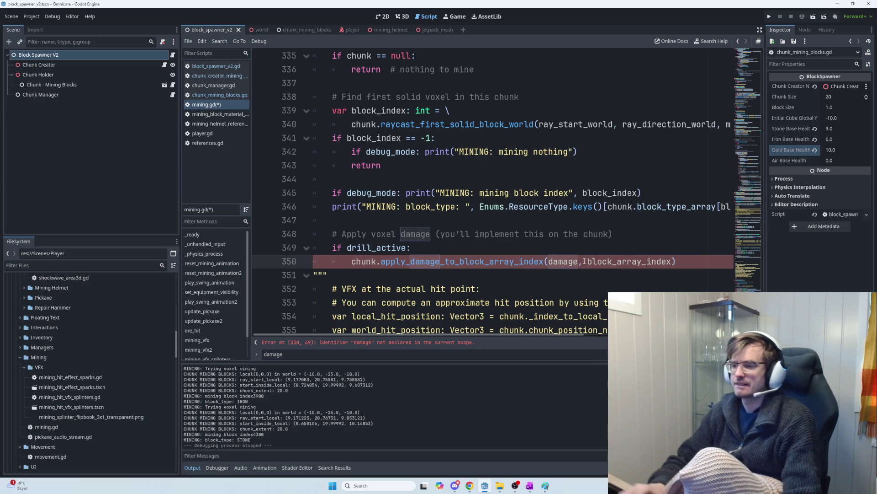
click(439, 250)
key(Return)
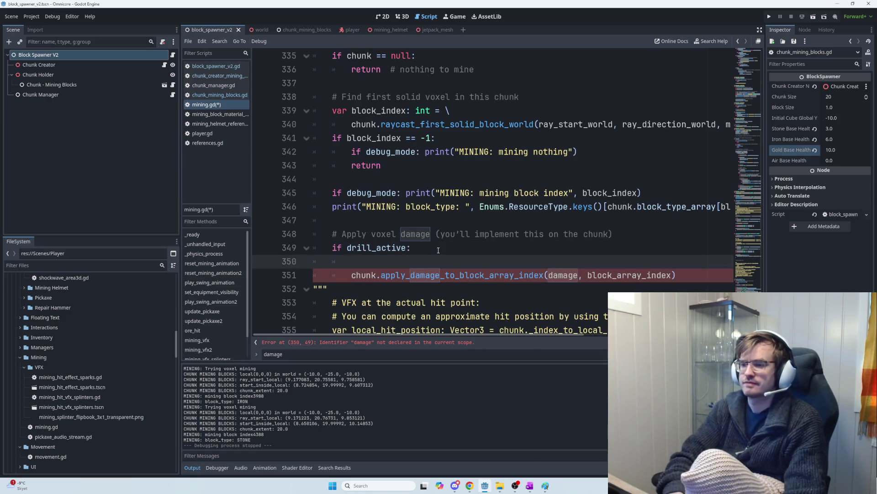
text(var d)
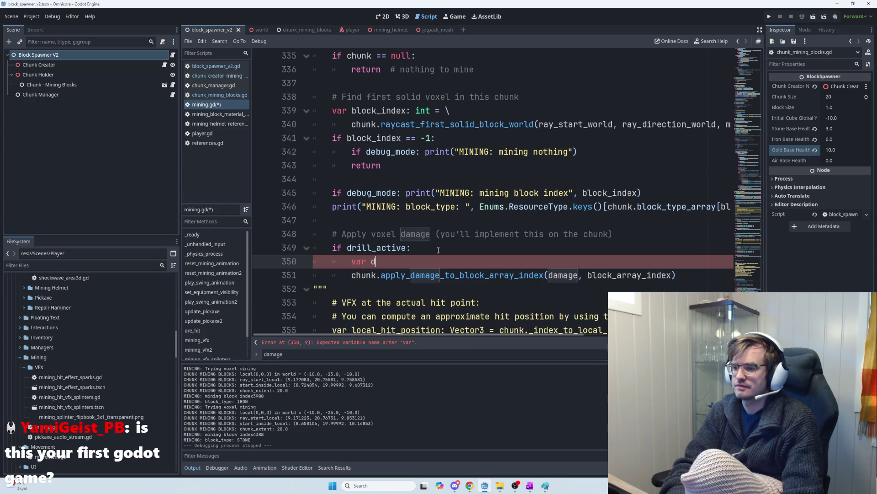
key(BackSpace)
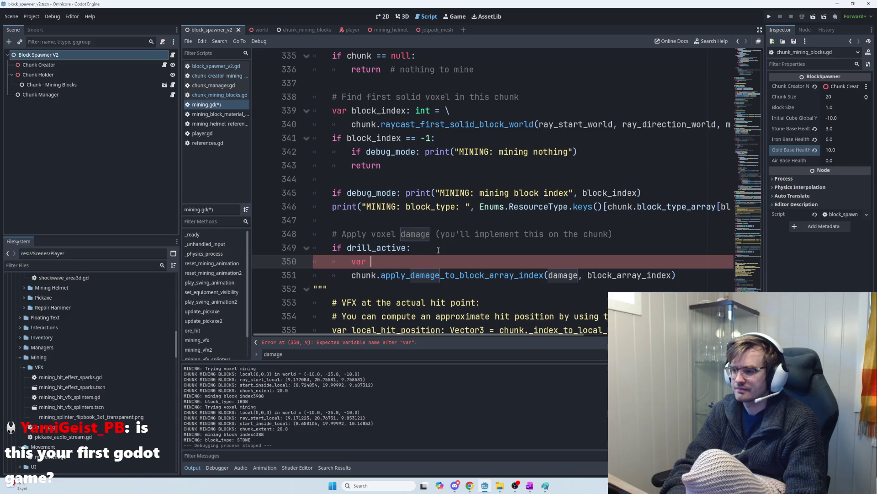
key(BackSpace)
key(BackSpace)
key(BackSpace)
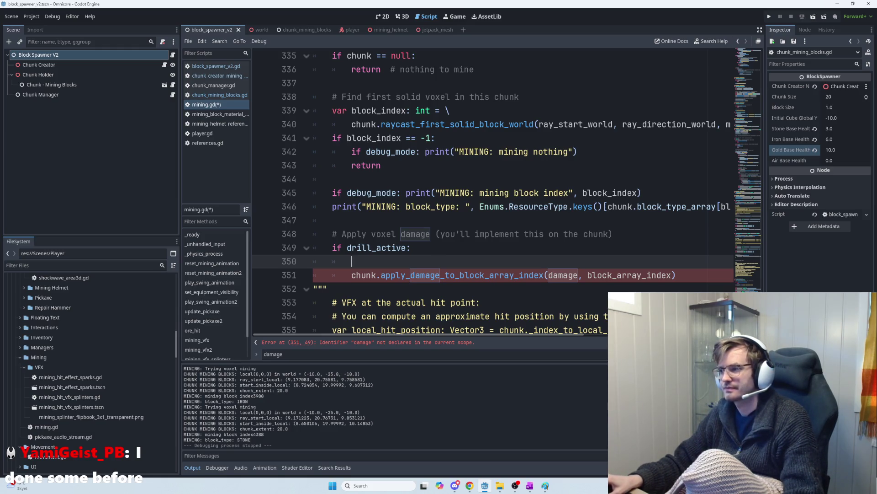
scroll(588, 298, up, 1)
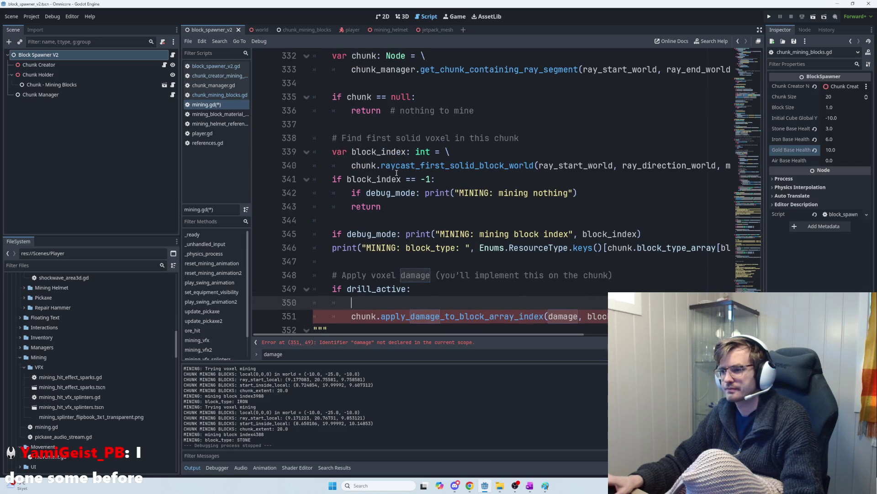
scroll(482, 233, up, 2)
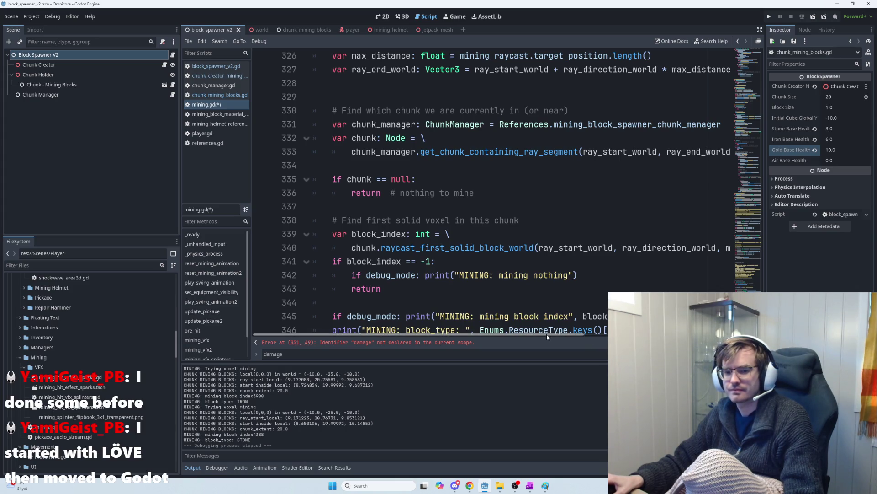
mouse_move(546, 334)
mouse_down()
mouse_move(658, 336)
mouse_move(540, 334)
mouse_move(533, 325)
mouse_up()
scroll(532, 324, right, 3)
scroll(503, 324, left, 3)
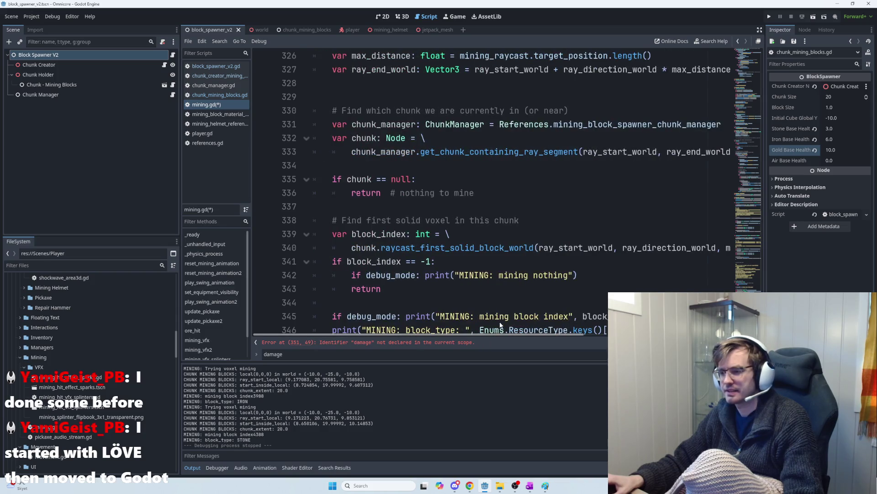
scroll(553, 328, right, 1)
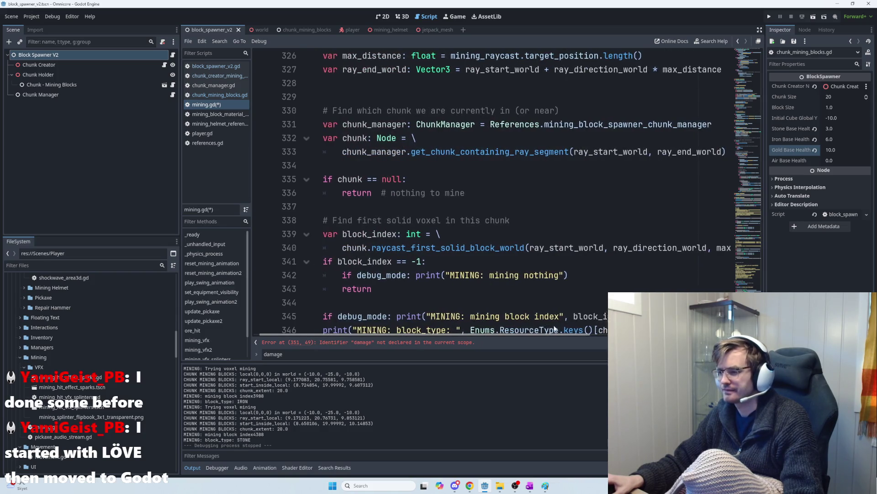
scroll(553, 329, right, 2)
scroll(566, 330, right, 6)
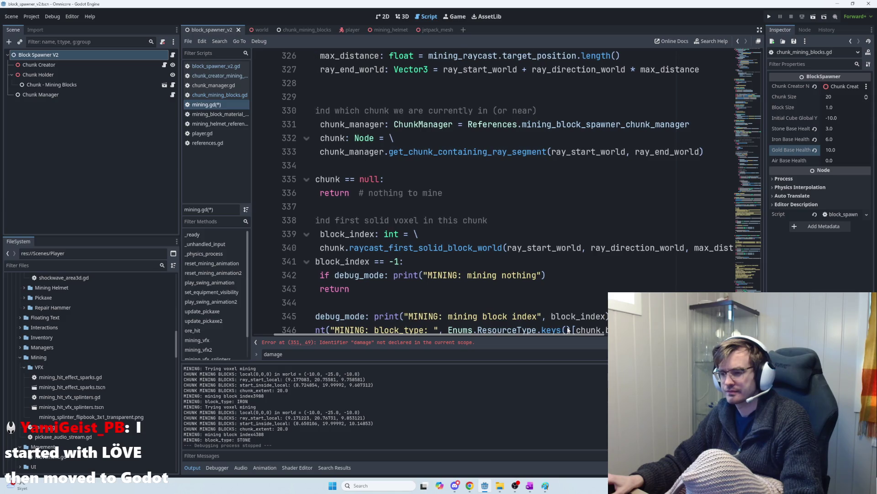
scroll(571, 331, left, 12)
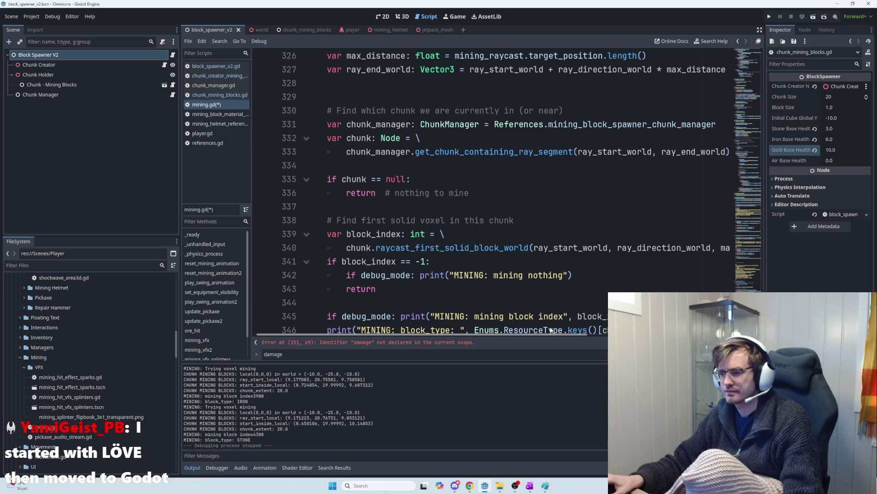
scroll(552, 330, right, 8)
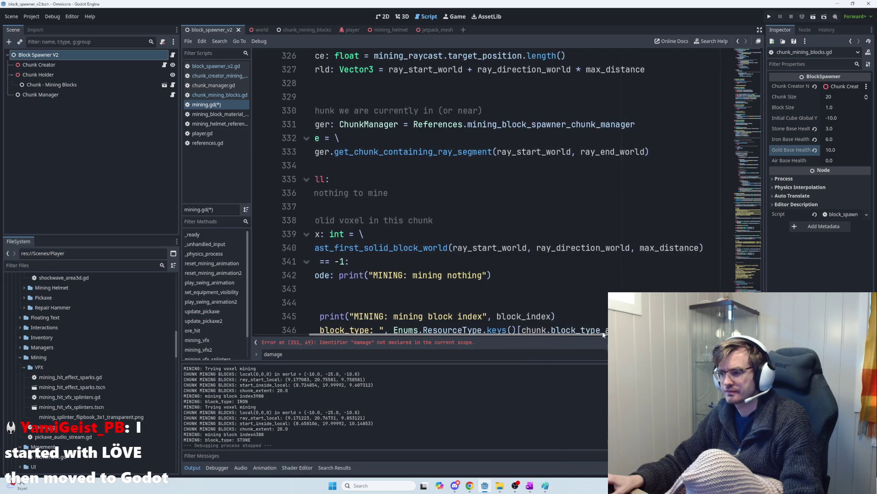
scroll(547, 327, left, 10)
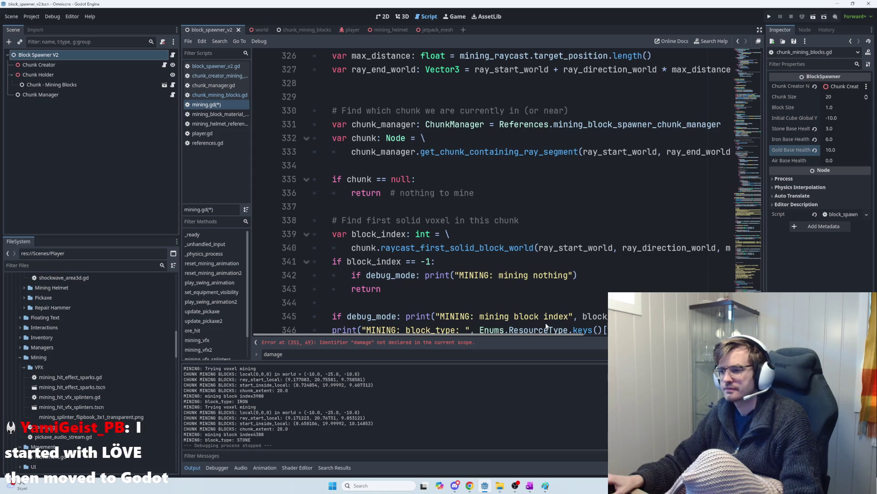
Step: Change the drill damage call to pass block_index and mining_power/4
double_click(378, 234)
key(ctrl+c)
scroll(447, 277, down, 3)
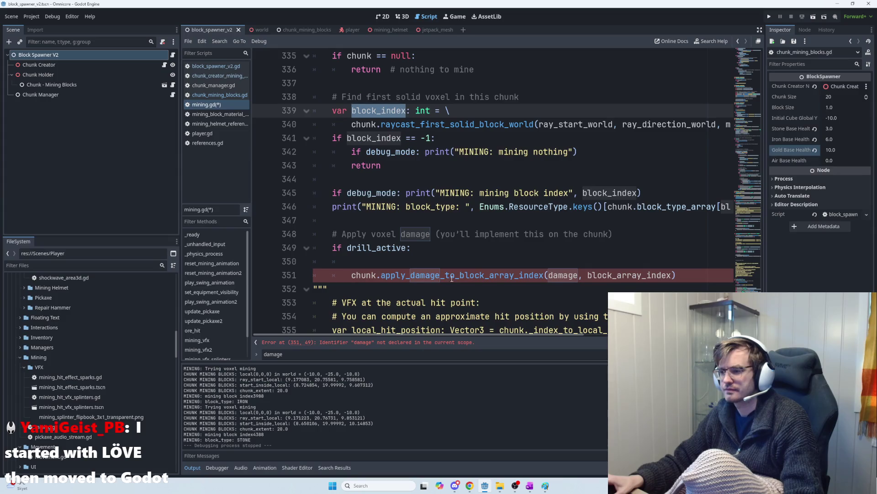
click(608, 275)
double_click(607, 275)
key(ctrl+v)
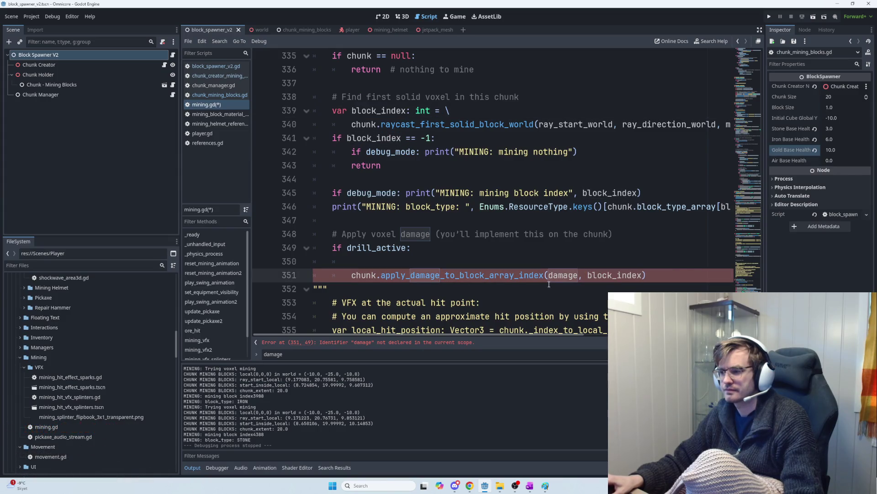
double_click(557, 277)
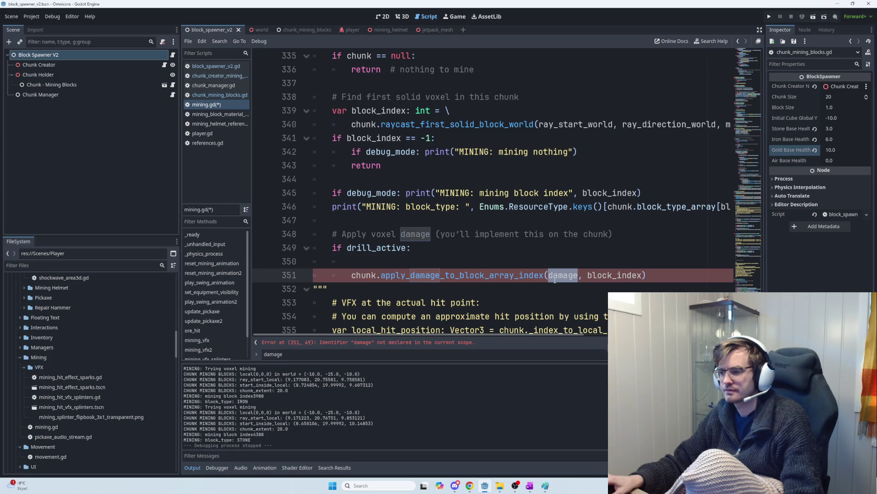
text(mining_power/4)
Step: Tidy the drill_active branch and start a new line at the if level
click(414, 263)
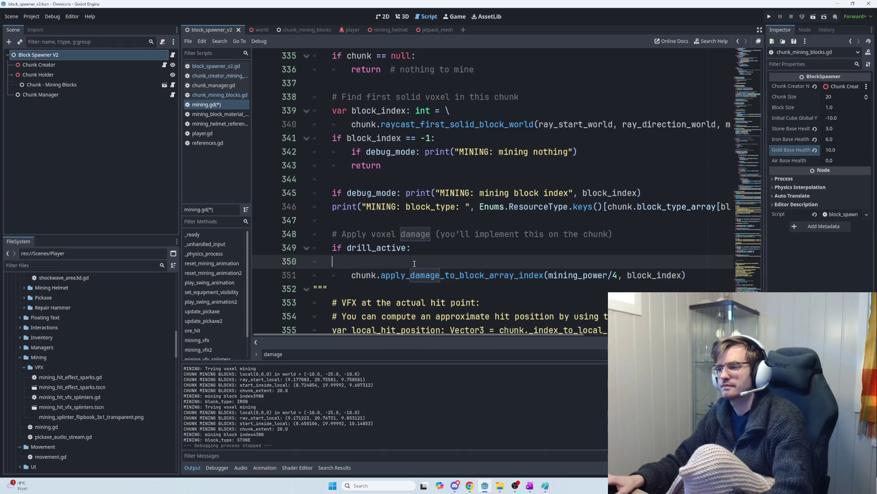
key(ctrl+x)
mouse_move(687, 261)
mouse_down()
mouse_move(315, 234)
mouse_move(332, 248)
mouse_up()
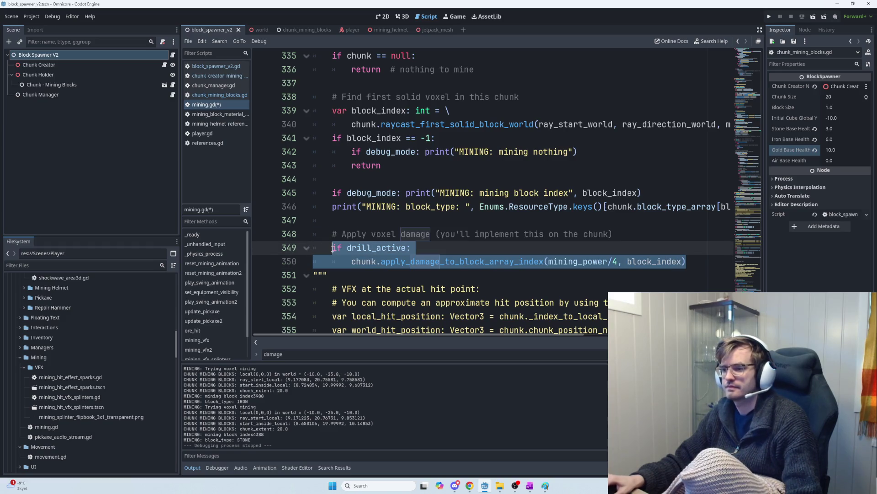
click(684, 262)
text(')
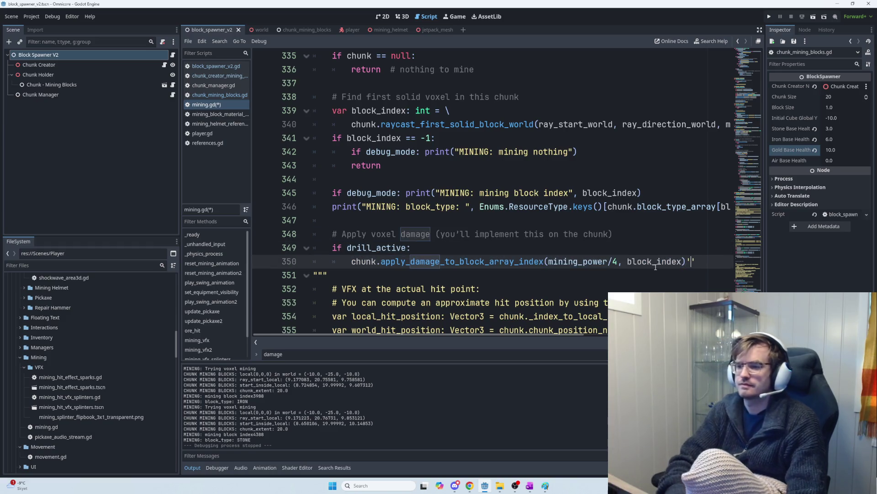
key(Return)
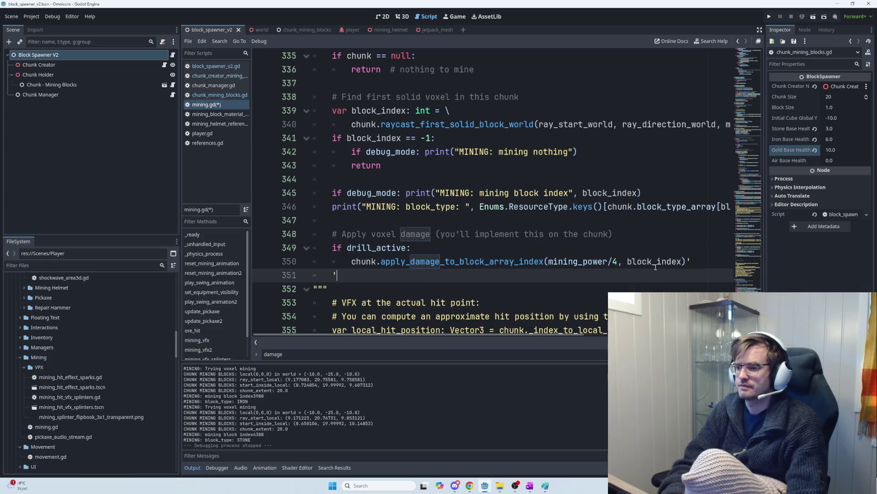
key(BackSpace)
key(BackSpace)
key(Return)
key(BackSpace)
Step: Add an 'elif pickaxe_active:' branch with a copy of the damage call using full mining_power
text(elif pick)
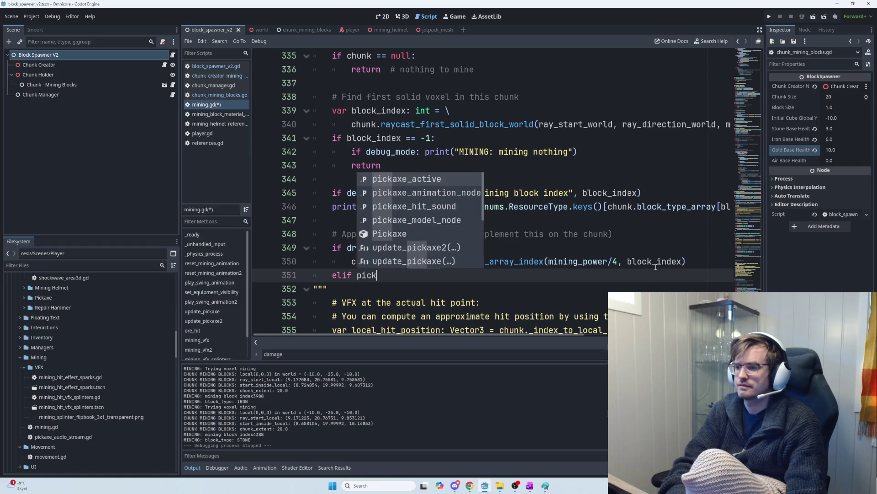
key(Return)
key(Return)
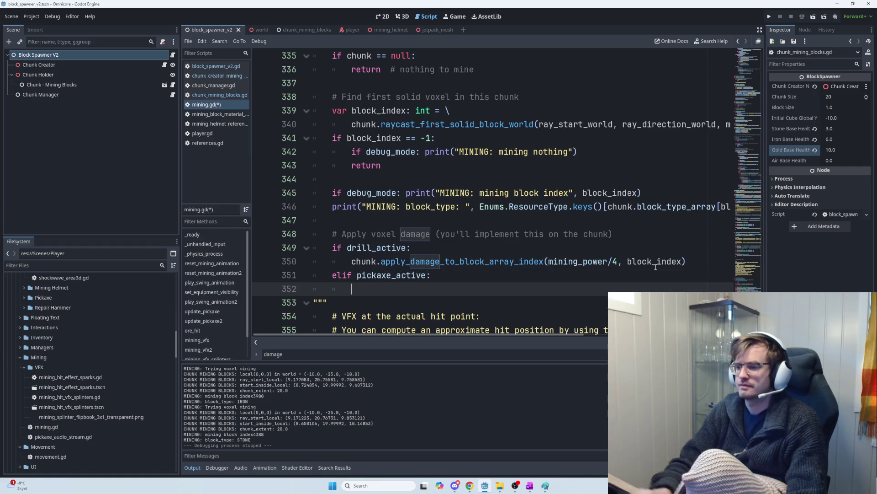
drag(654, 274, 493, 248)
key(ctrl+c)
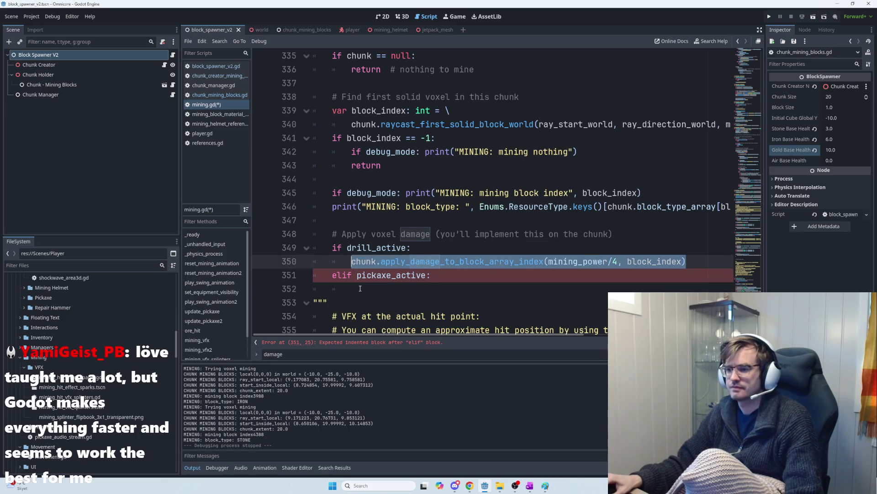
click(601, 291)
key(ctrl+v)
click(610, 289)
key(Delete)
key(Delete)
click(694, 283)
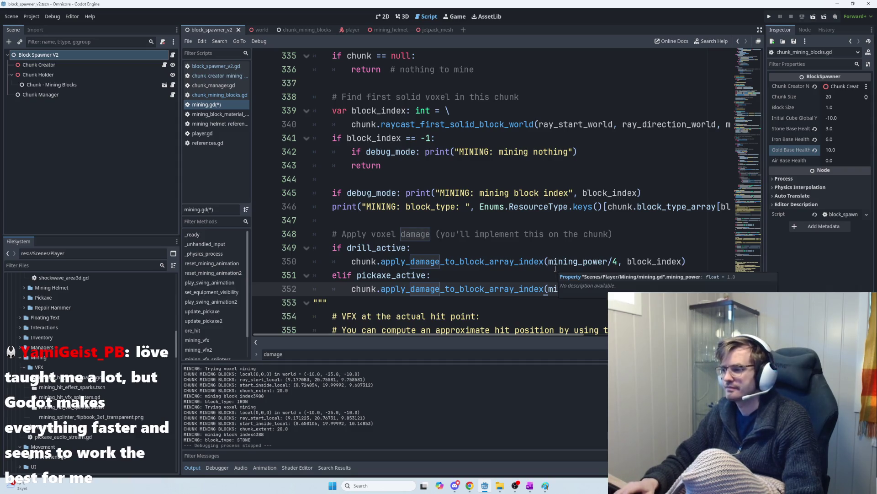
Step: Add blank lines after the pickaxe branch, then save and run the game with F5
key(Return)
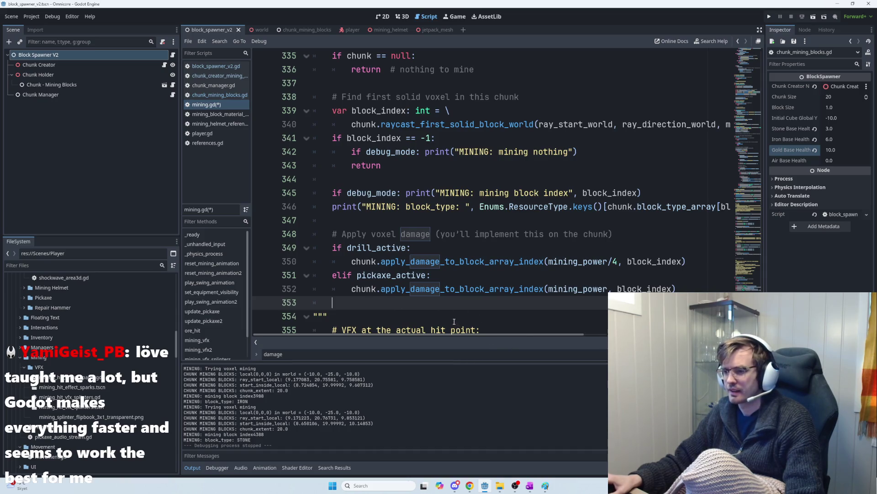
scroll(454, 321, down, 1)
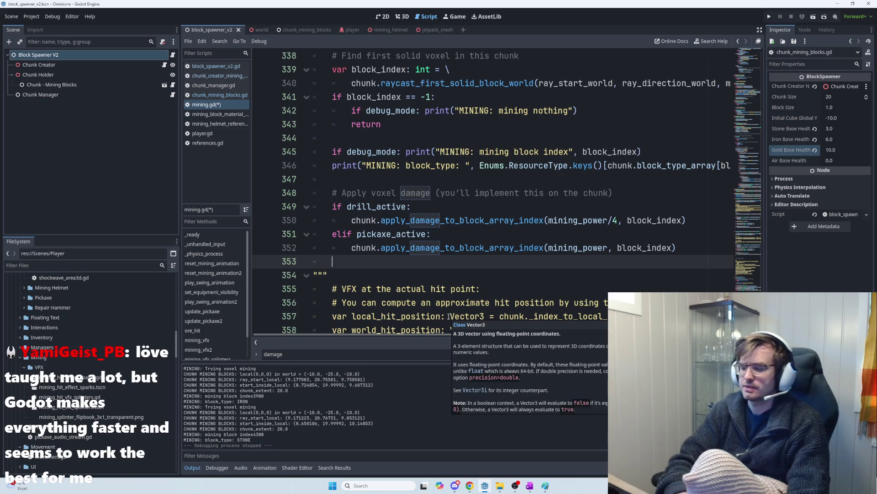
key(Return)
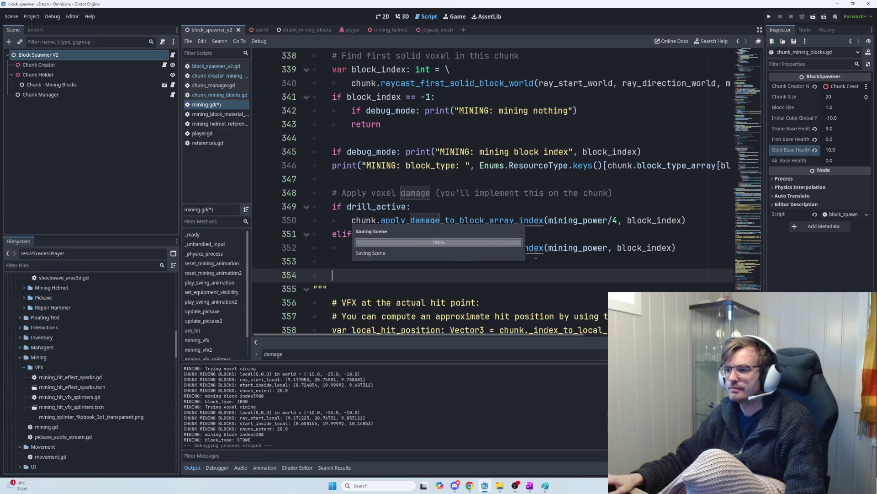
key(F5)
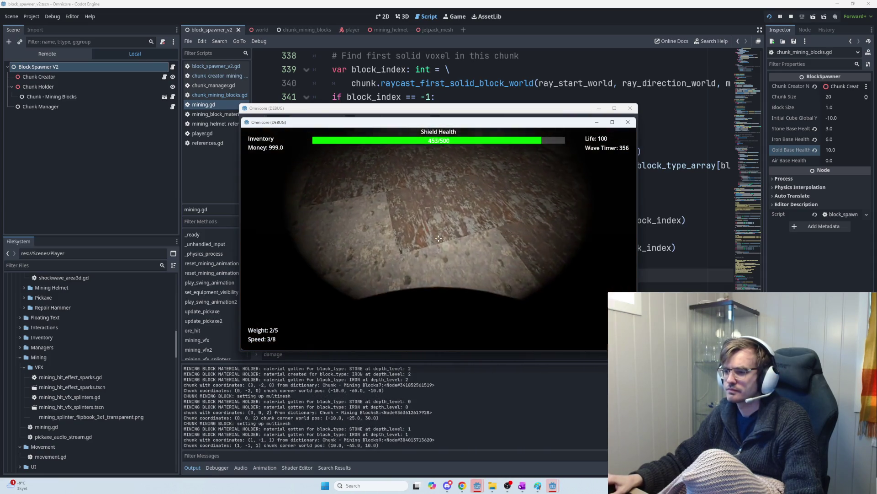
Step: Mine an iron block with the pickaxe until it breaks
click(438, 238)
click(439, 238)
click(439, 238)
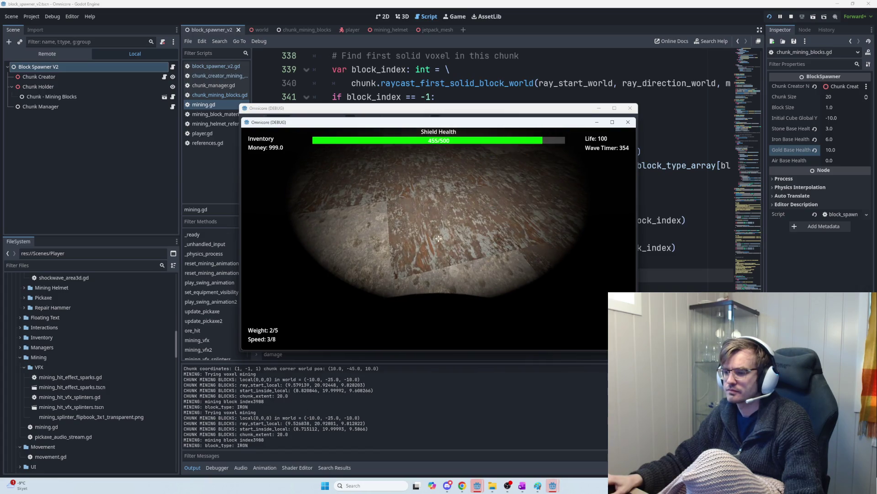
click(439, 238)
click(439, 238)
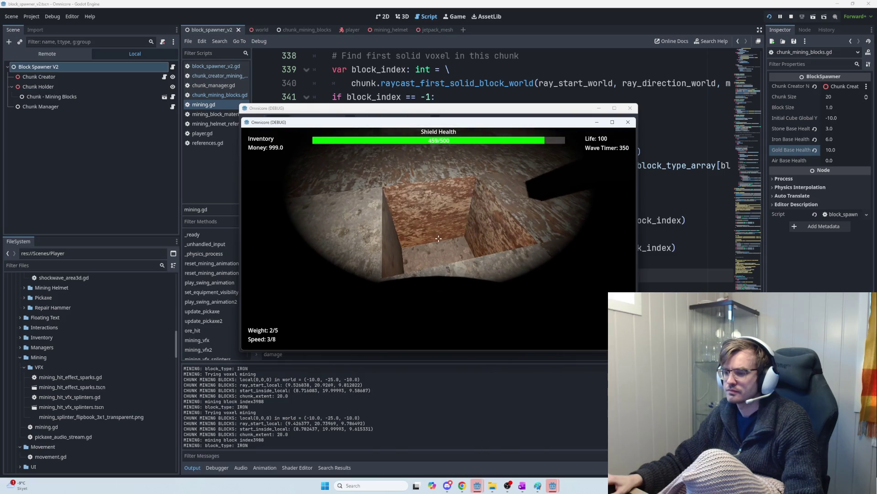
Step: Mine several stone blocks, including the stone floor, then hit another iron block
click(439, 238)
click(439, 238)
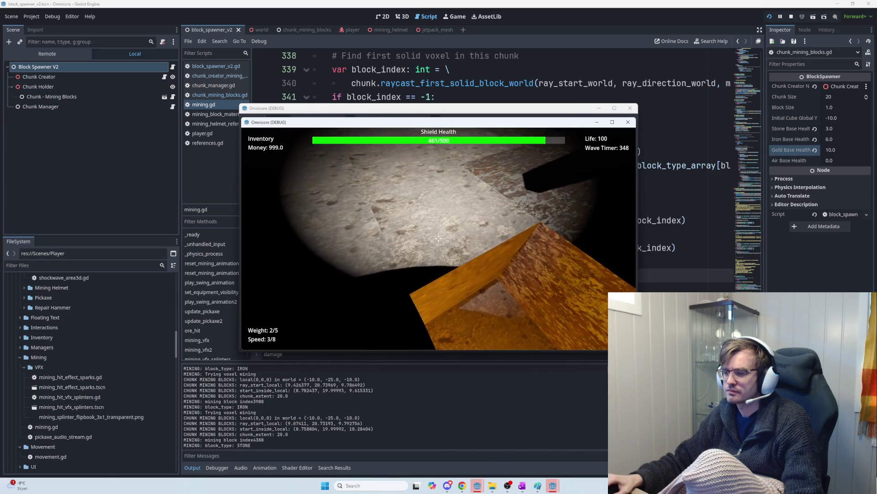
click(439, 238)
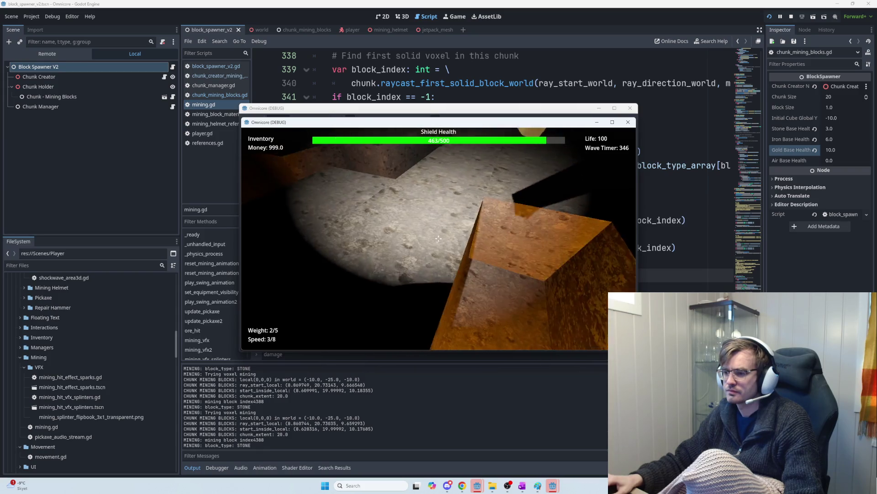
click(439, 238)
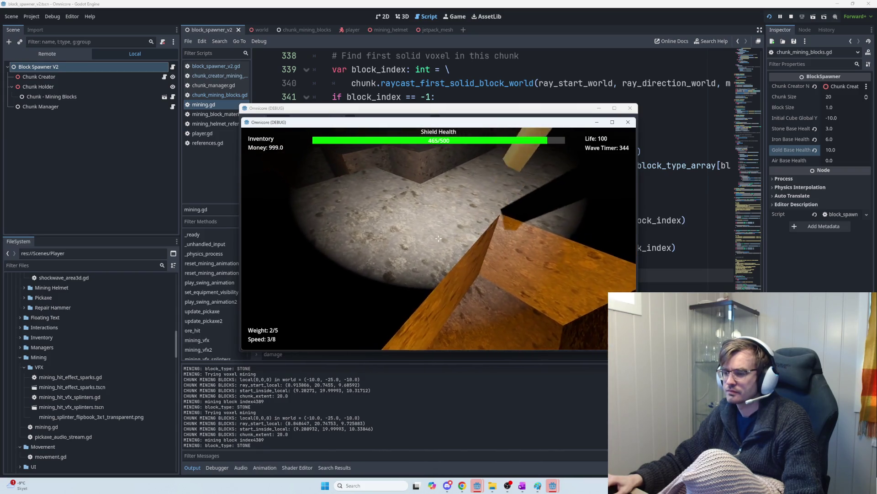
click(438, 238)
click(438, 238)
click(439, 238)
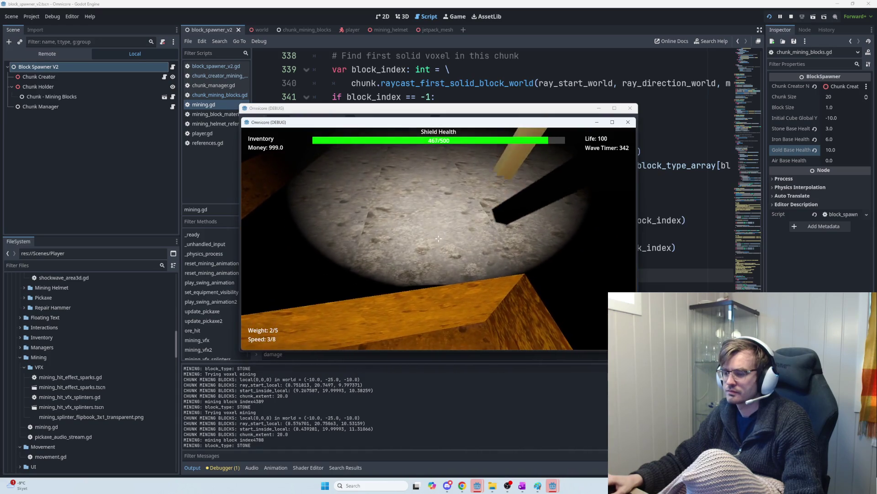
click(439, 238)
click(438, 238)
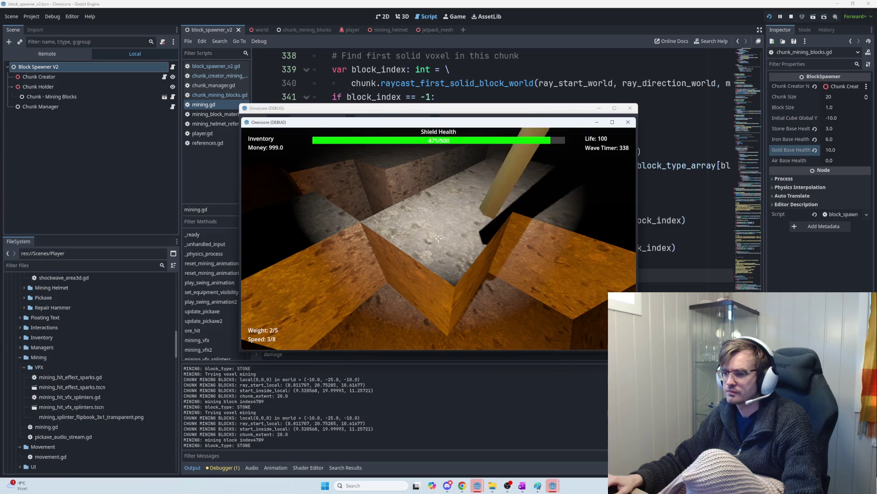
click(439, 238)
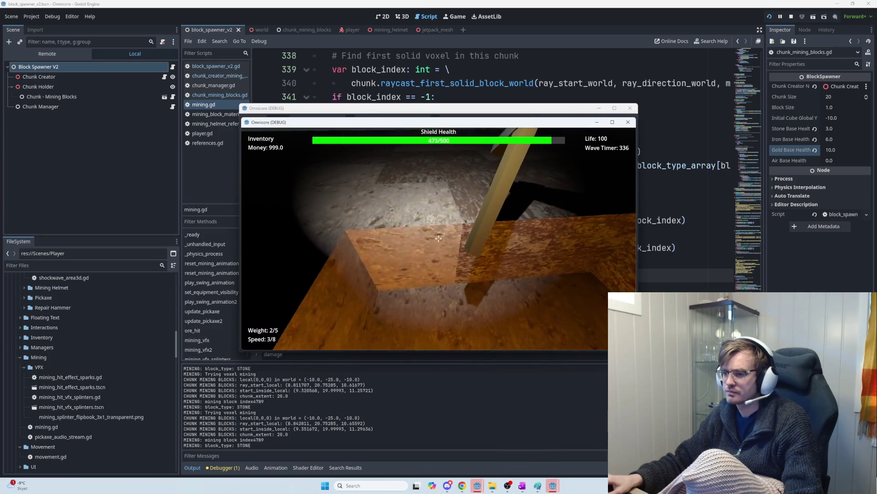
click(438, 238)
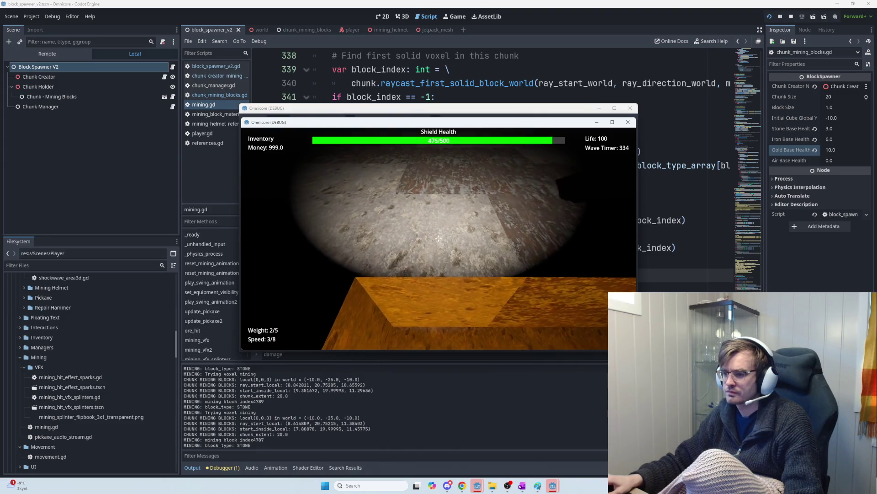
click(438, 238)
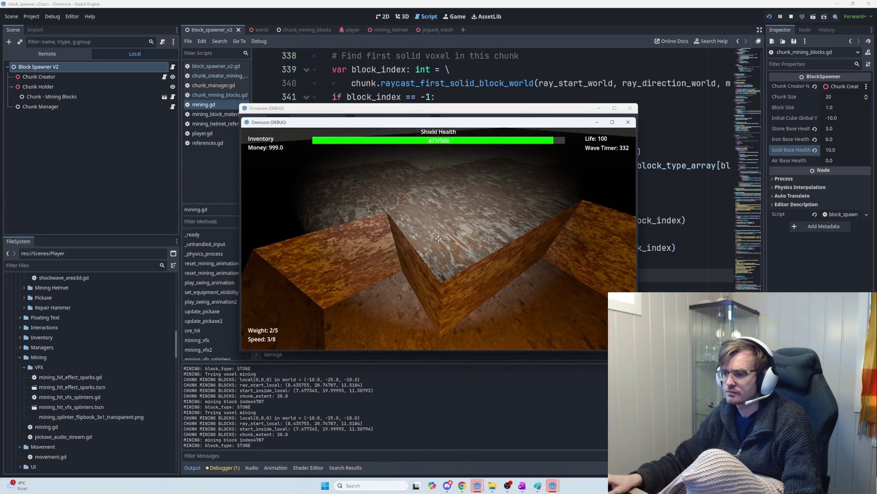
click(439, 238)
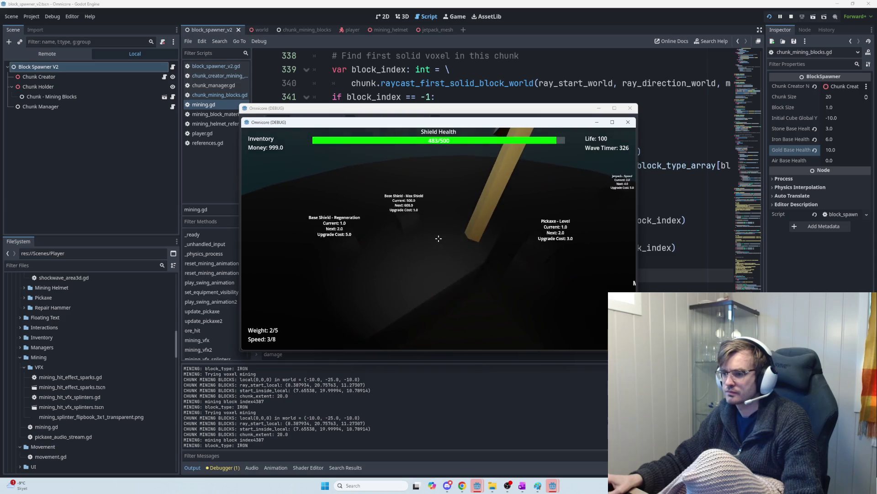
Step: Buy four pickaxe upgrades at the Pickaxe sign, then mine until the debugger breaks
key(w)
click(439, 238)
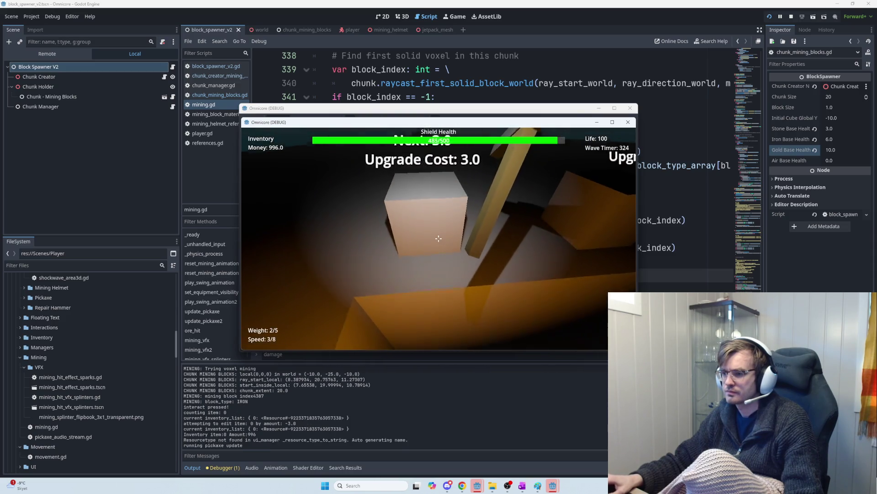
click(439, 239)
click(439, 238)
click(439, 238)
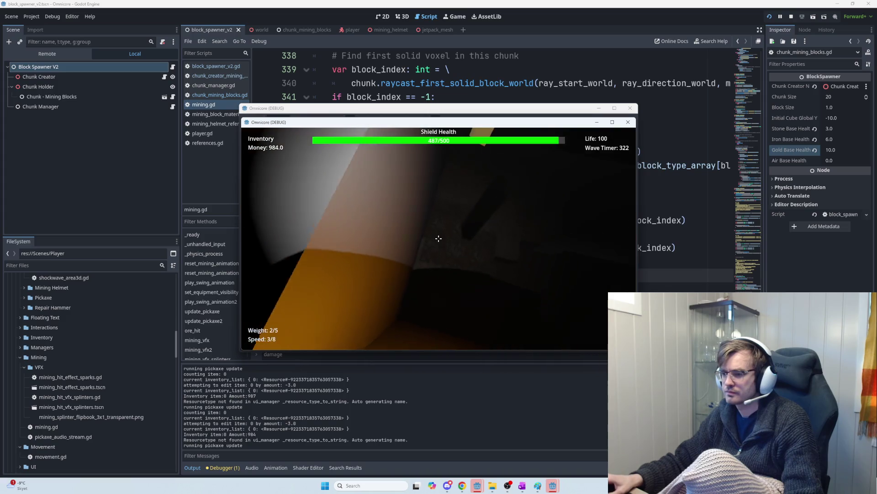
click(439, 239)
click(439, 238)
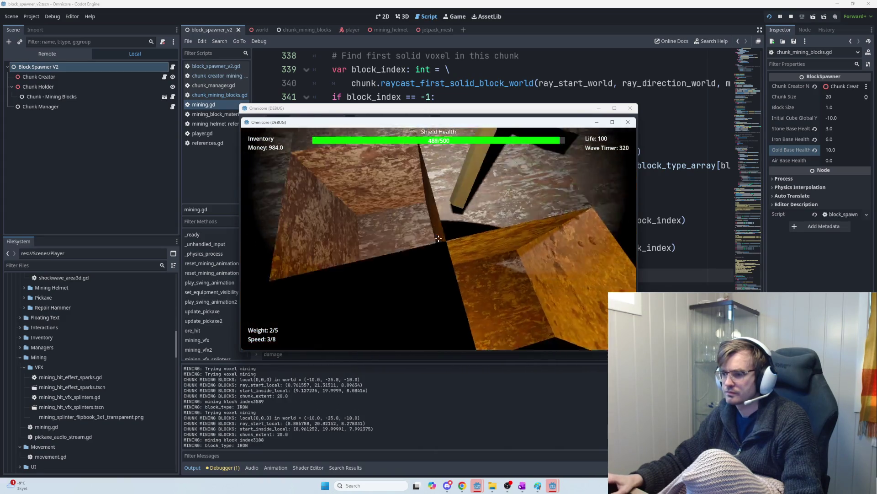
click(439, 238)
click(438, 238)
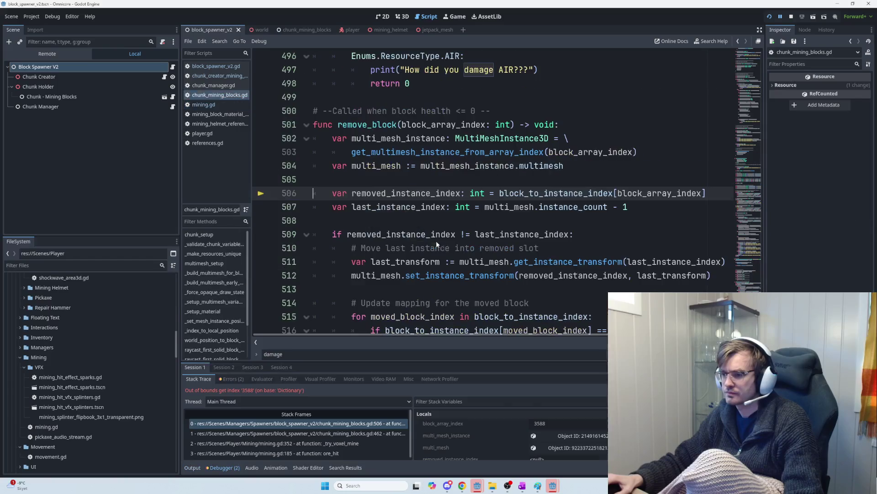
Step: Read the null removed_instance_index and last_instance_index values in remove_block, then bring Omnicore forward
mouse_move(493, 234)
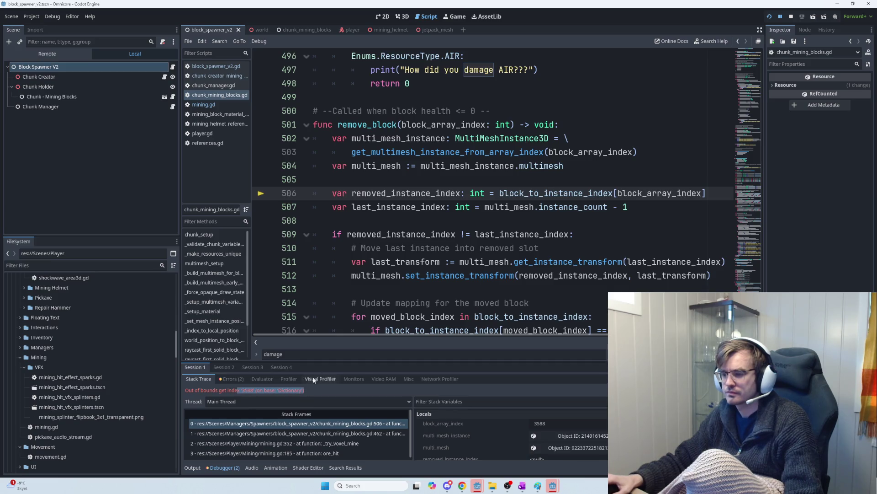
scroll(439, 248, down, 2)
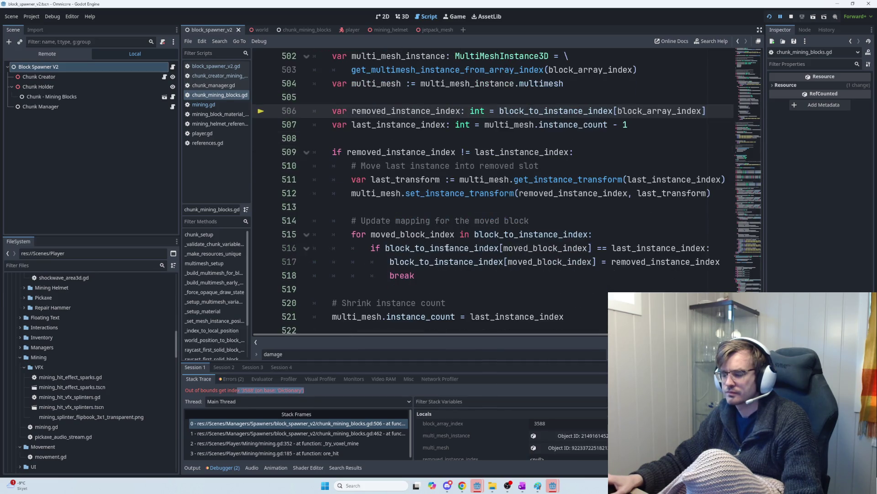
scroll(448, 247, up, 1)
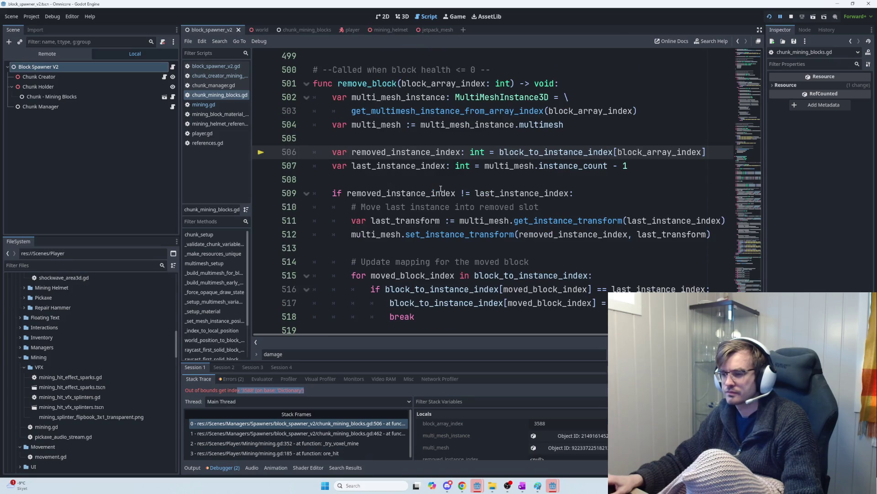
mouse_move(441, 188)
scroll(441, 190, up, 1)
scroll(441, 192, down, 1)
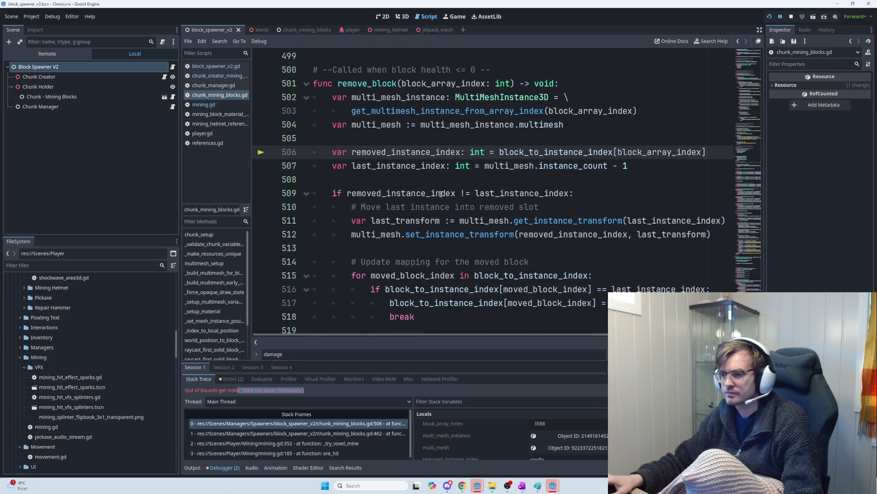
scroll(441, 193, down, 1)
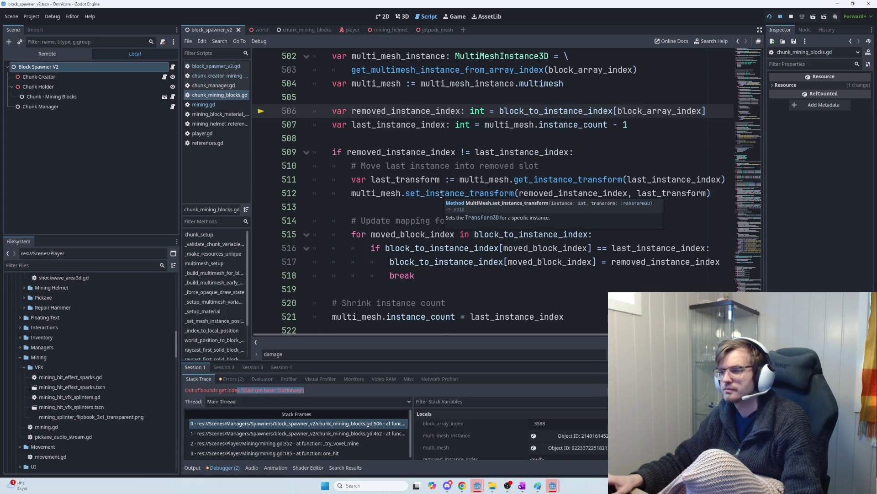
scroll(497, 188, down, 3)
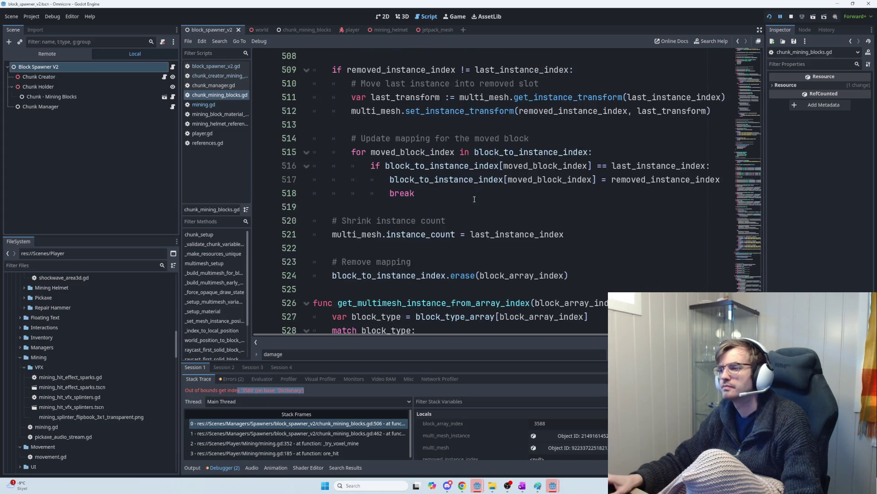
scroll(475, 199, up, 1)
mouse_move(474, 199)
key(F12)
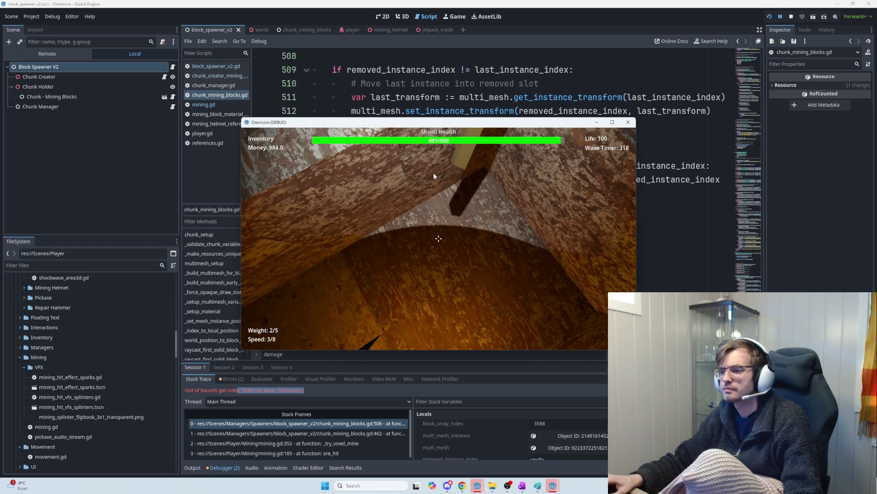
Step: Return to the editor and resume the paused game from the debugger toolbar
key(alt+Tab)
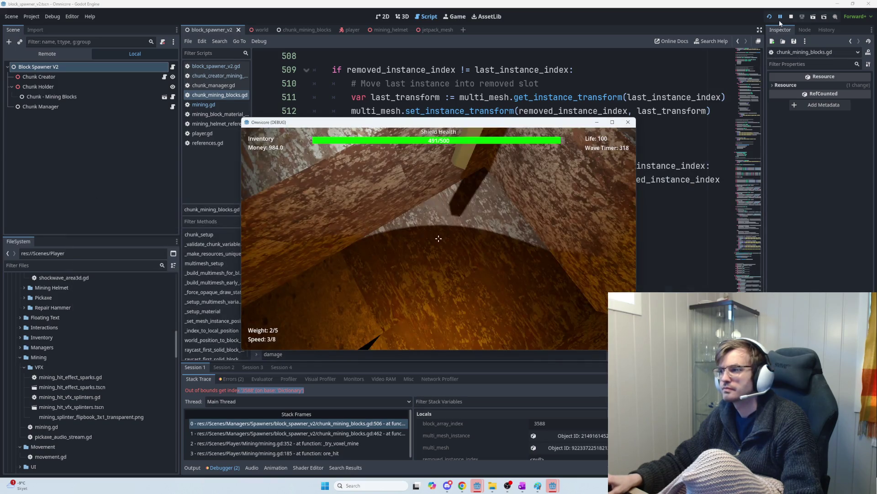
click(779, 18)
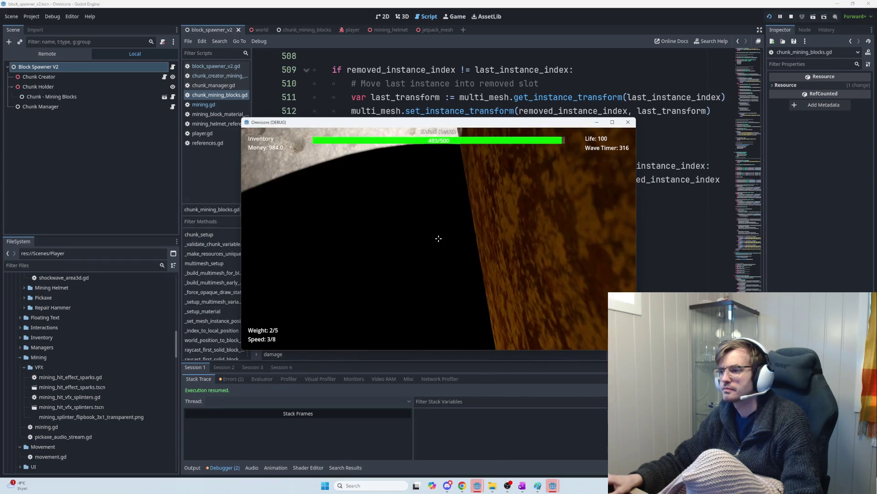
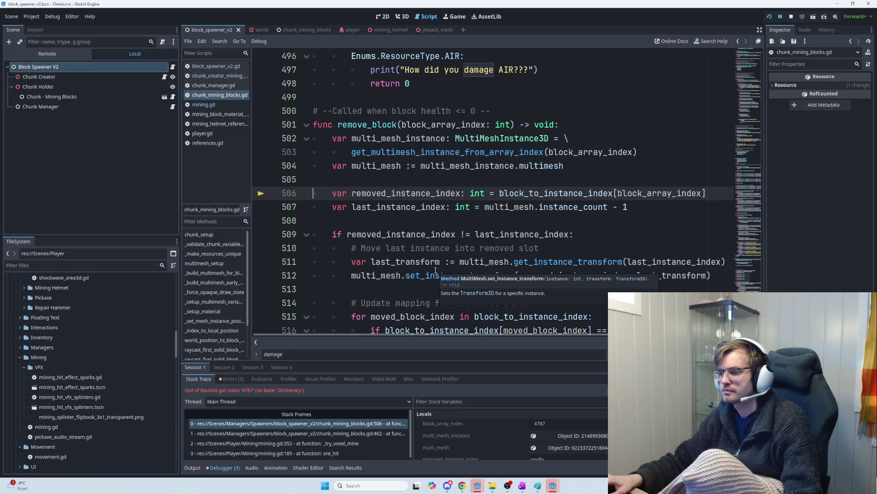
Step: Resume the paused game and mine a block to hit the remove_block() breakpoint
key(F12)
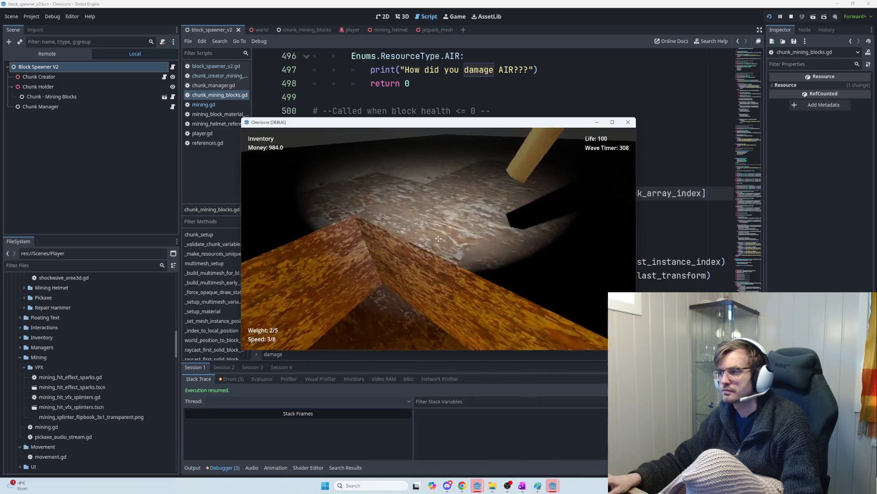
key(F12)
click(437, 237)
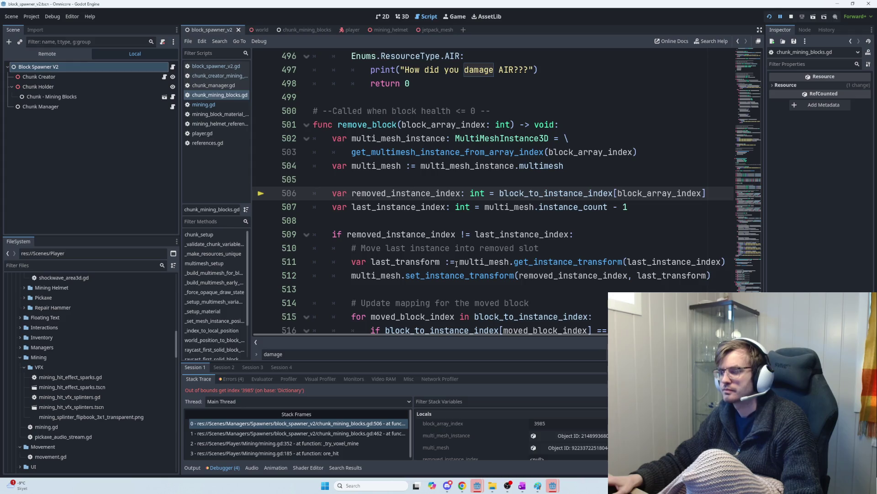
Step: Highlight lines 502–504 of remove_block() to point them out
mouse_move(334, 138)
mouse_down()
mouse_move(609, 185)
mouse_move(316, 124)
mouse_move(326, 136)
mouse_move(582, 166)
mouse_move(320, 153)
mouse_move(324, 138)
mouse_move(565, 166)
mouse_up()
click(326, 137)
click(582, 166)
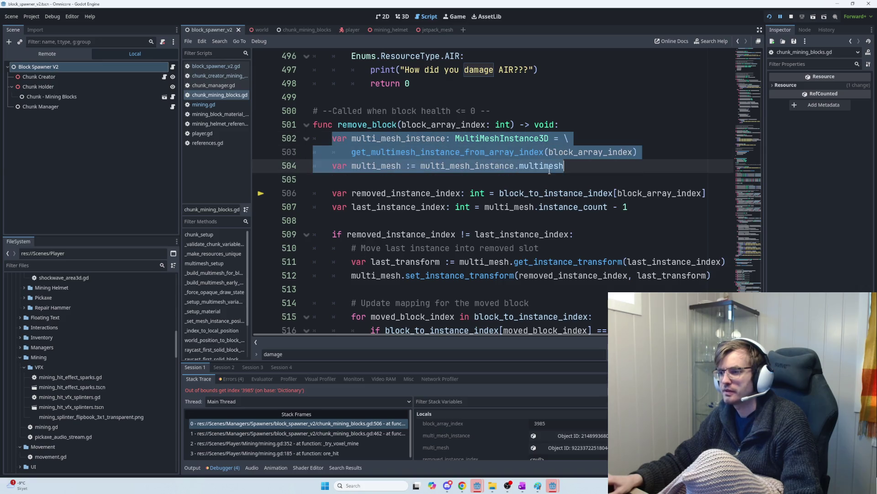
click(574, 169)
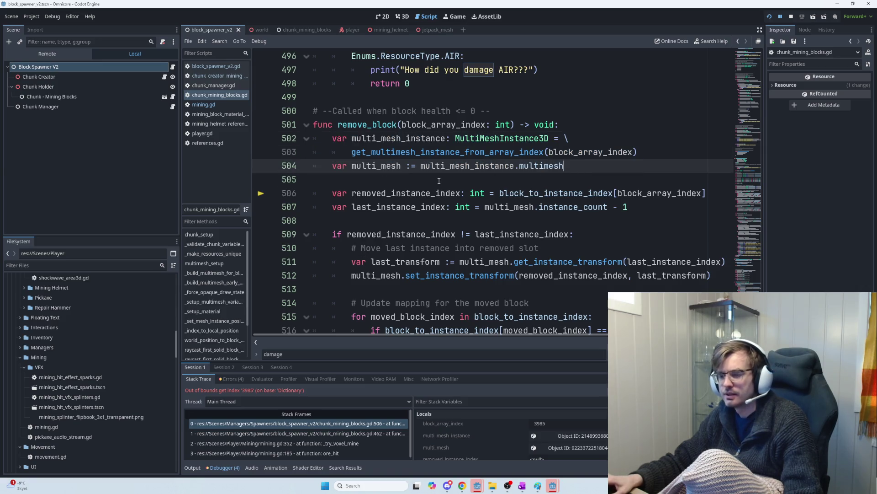
mouse_move(335, 139)
mouse_down()
mouse_move(503, 155)
mouse_move(614, 184)
mouse_up()
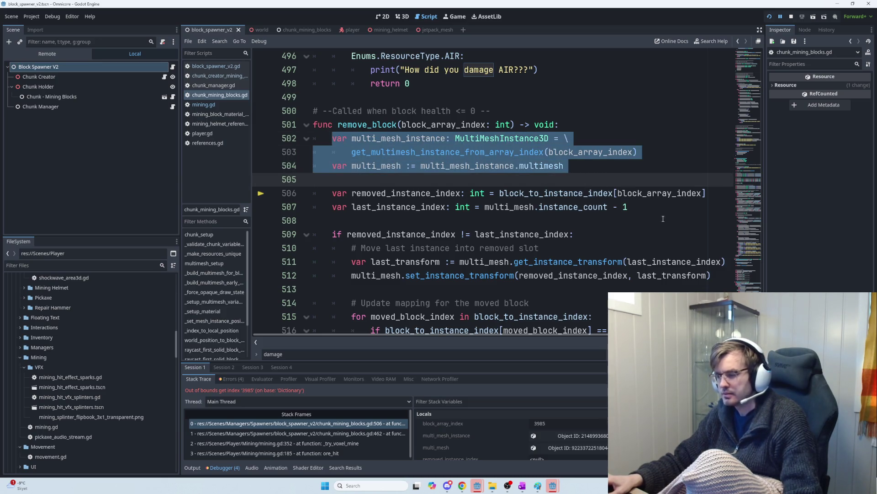
scroll(645, 221, down, 6)
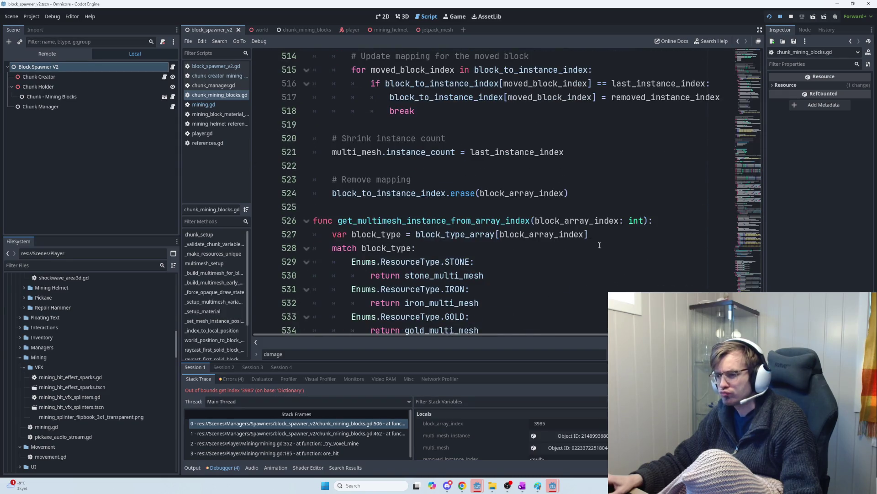
key(alt+Tab)
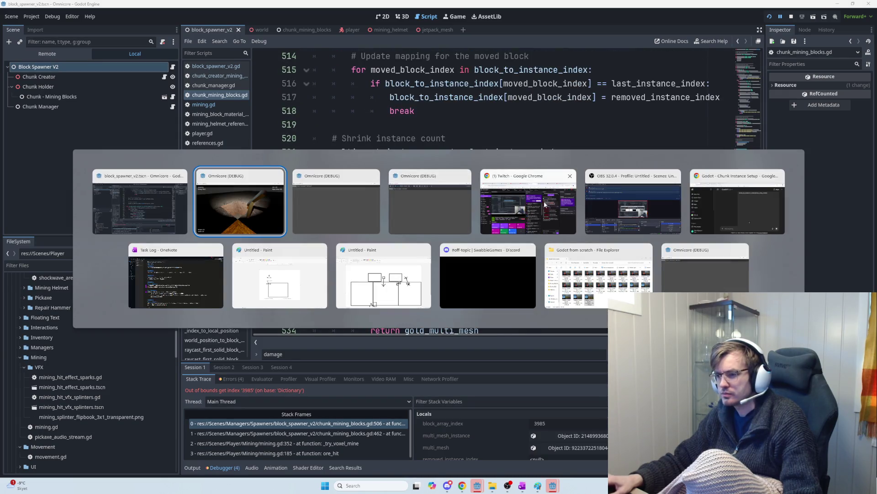
Step: In ChatGPT, highlight the one-dictionary heading, the block_to_instance_index line, and the three-MultiMeshes phrase
click(690, 196)
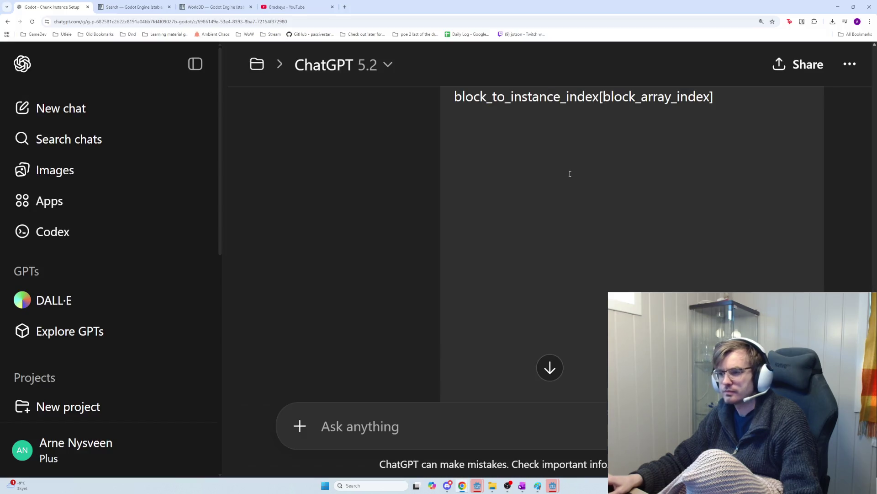
scroll(456, 250, down, 3)
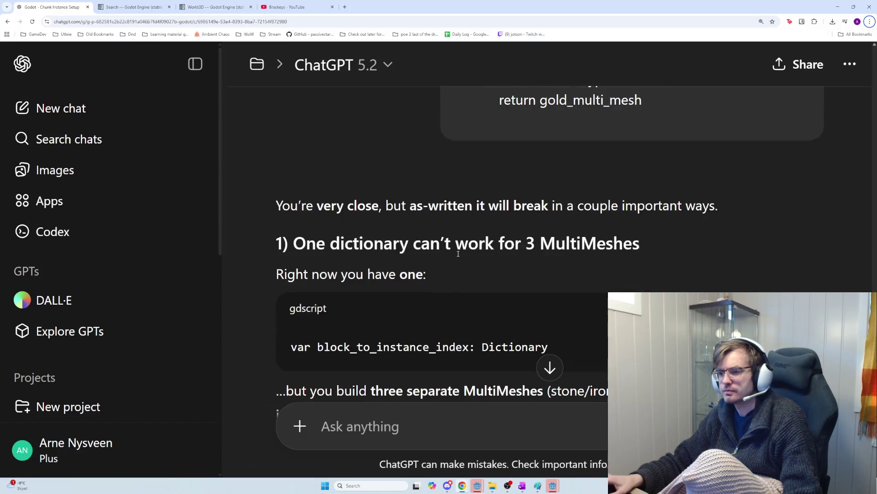
scroll(459, 247, down, 1)
mouse_move(609, 176)
mouse_down()
mouse_move(648, 167)
mouse_move(327, 167)
mouse_up()
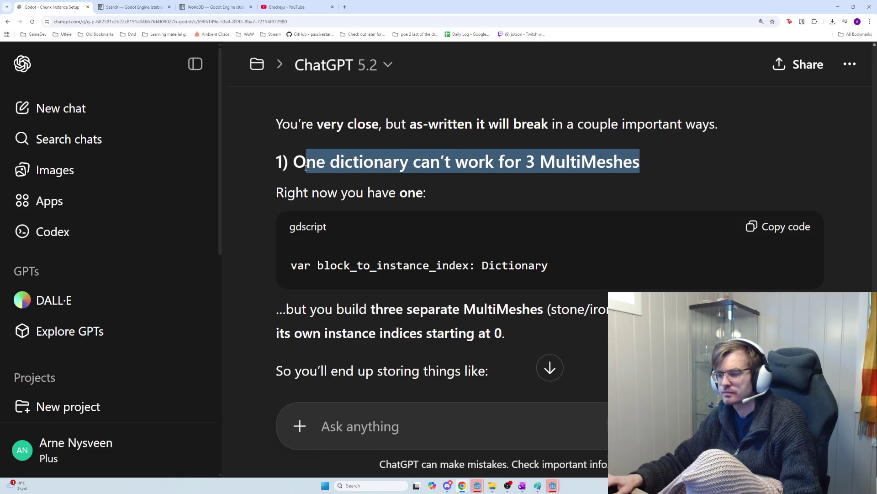
drag(551, 267, 295, 257)
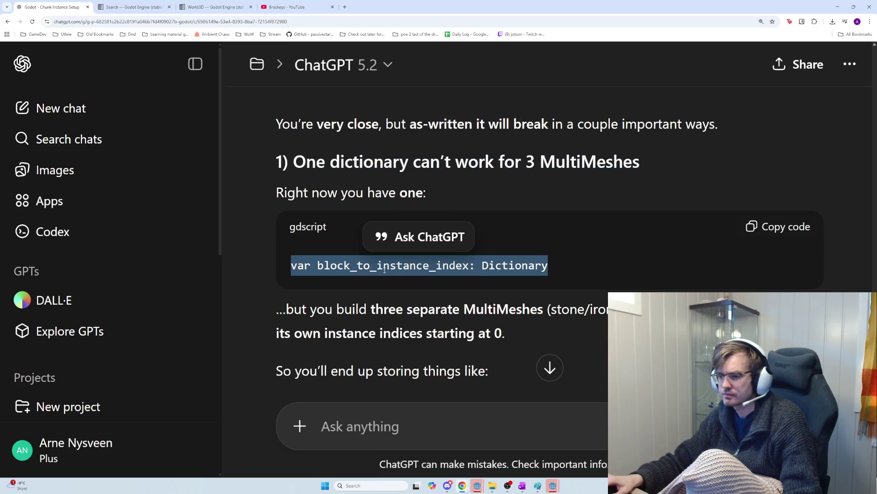
double_click(373, 265)
click(380, 310)
drag(360, 310, 583, 308)
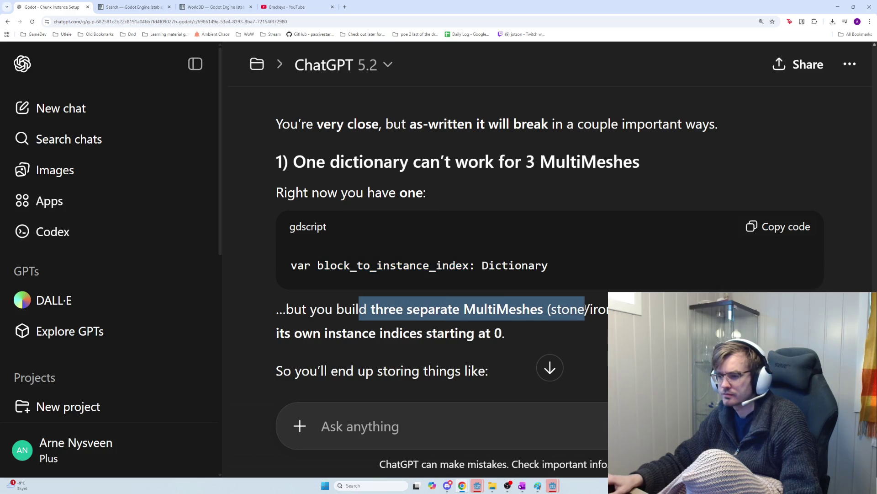
mouse_move(505, 334)
mouse_down()
mouse_move(366, 309)
mouse_move(594, 303)
mouse_up()
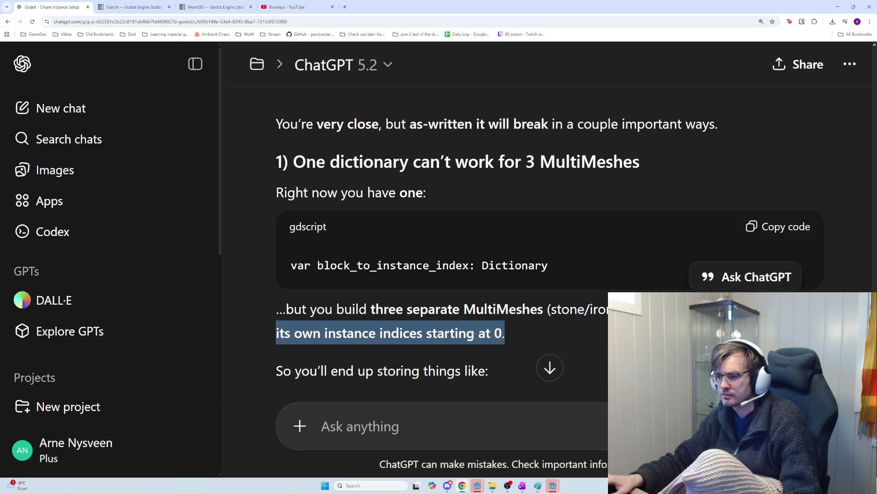
Step: Highlight the stone block 124 example, the one-mapping-per-MultiMesh fix, and the per-type dictionaries advice
scroll(470, 335, down, 2)
drag(488, 269, 295, 268)
mouse_move(303, 306)
mouse_down()
mouse_move(487, 315)
mouse_move(430, 330)
mouse_move(313, 332)
mouse_up()
scroll(350, 325, down, 1)
drag(350, 325, 652, 344)
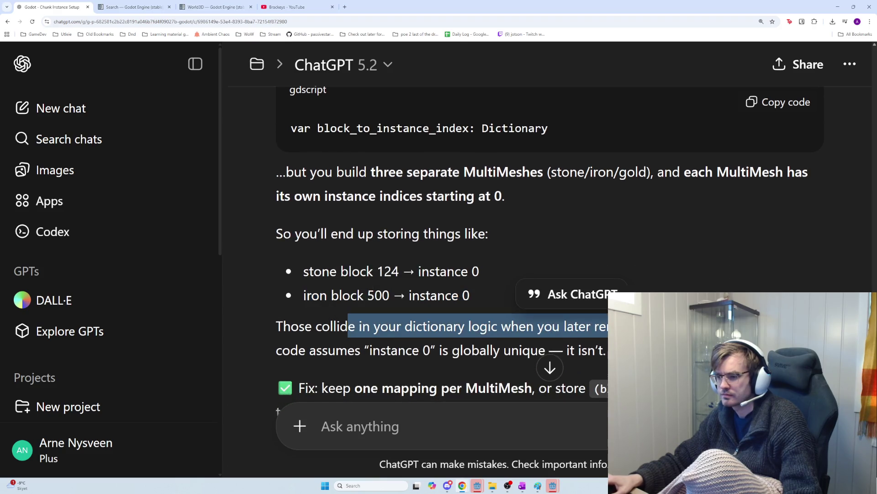
scroll(652, 344, down, 2)
scroll(457, 254, down, 2)
drag(351, 247, 606, 250)
mouse_move(439, 264)
mouse_down()
mouse_move(368, 249)
mouse_move(679, 246)
mouse_move(605, 245)
mouse_move(604, 265)
mouse_move(629, 247)
mouse_move(600, 252)
mouse_up()
click(458, 290)
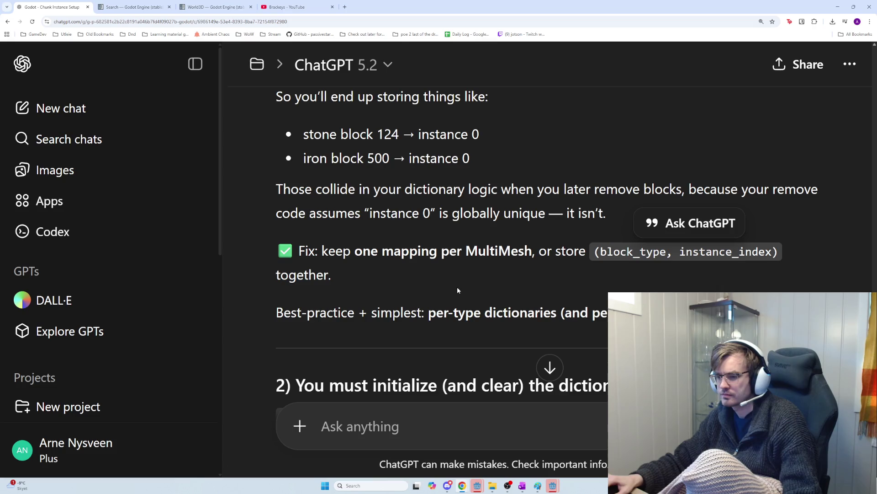
mouse_move(359, 314)
mouse_down()
mouse_move(612, 316)
mouse_move(404, 316)
mouse_up()
scroll(530, 340, down, 1)
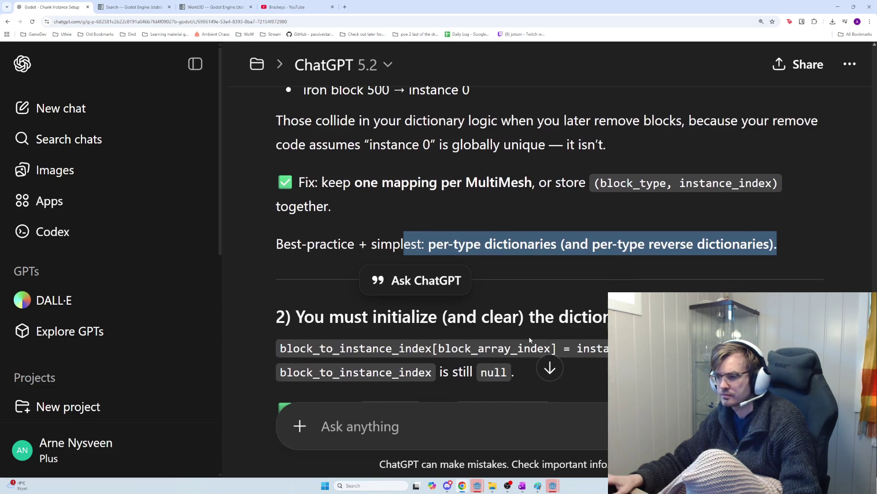
scroll(498, 329, down, 3)
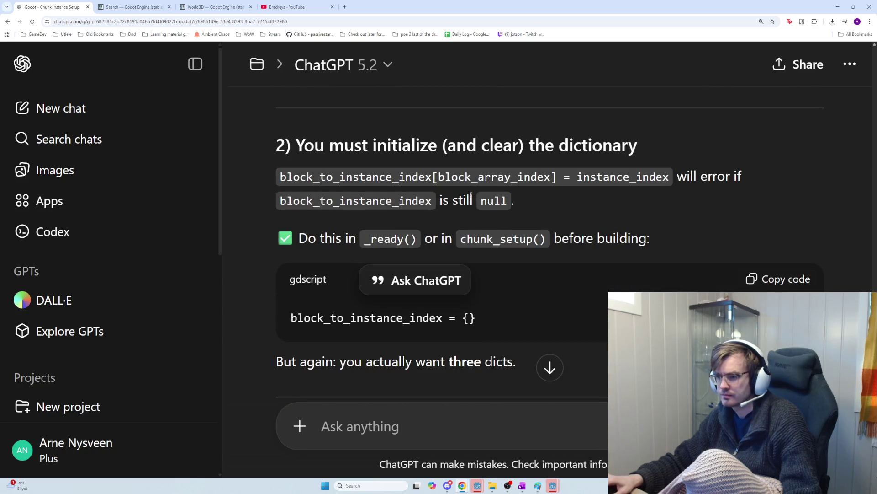
click(505, 202)
mouse_move(432, 177)
mouse_down()
mouse_move(663, 179)
mouse_move(435, 177)
mouse_move(425, 211)
mouse_up()
mouse_move(512, 201)
mouse_down()
mouse_move(334, 201)
mouse_move(618, 182)
mouse_move(453, 202)
mouse_up()
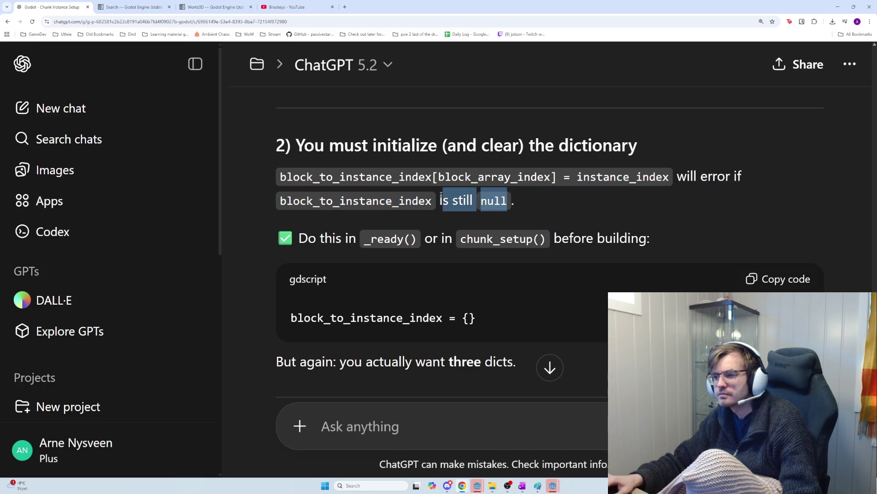
double_click(402, 210)
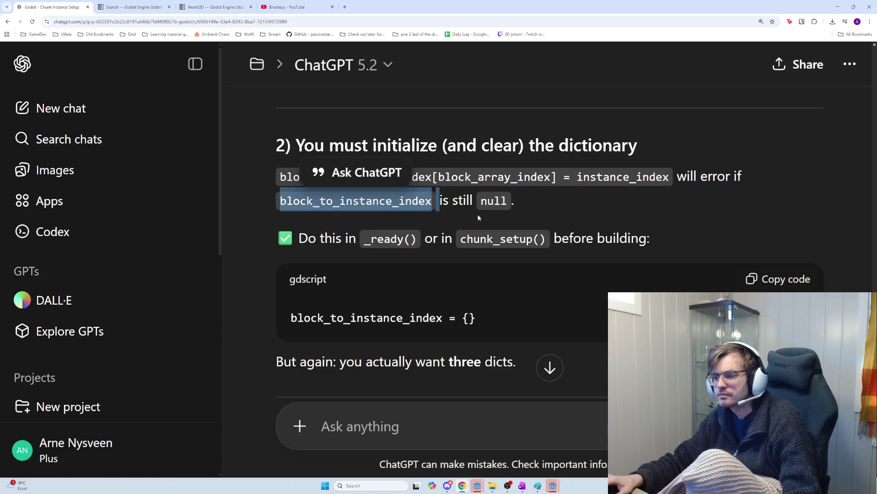
double_click(503, 207)
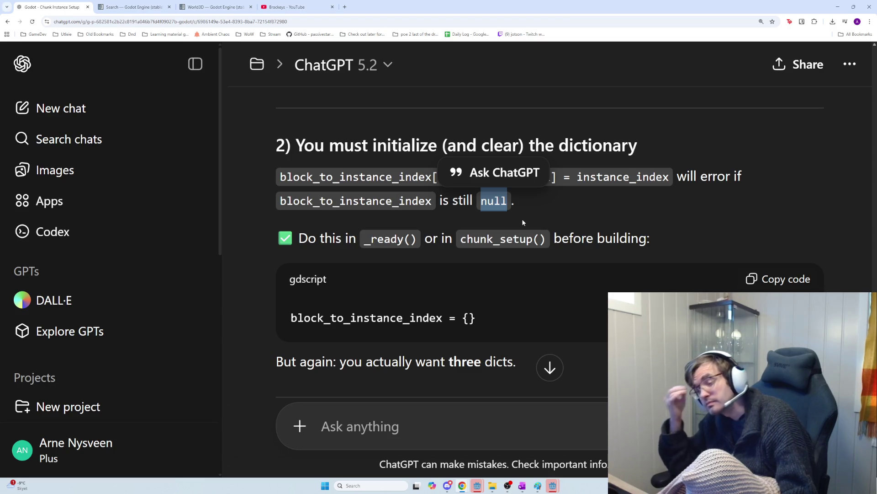
click(594, 205)
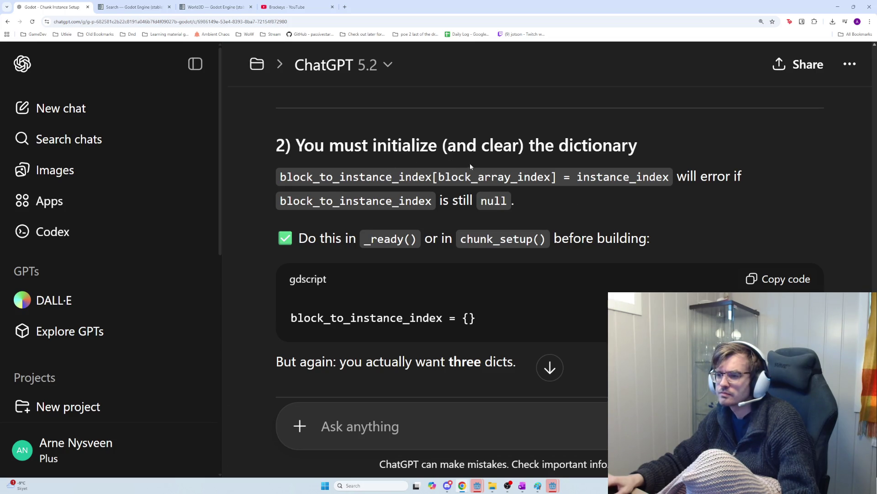
scroll(524, 196, down, 2)
drag(525, 212, 291, 215)
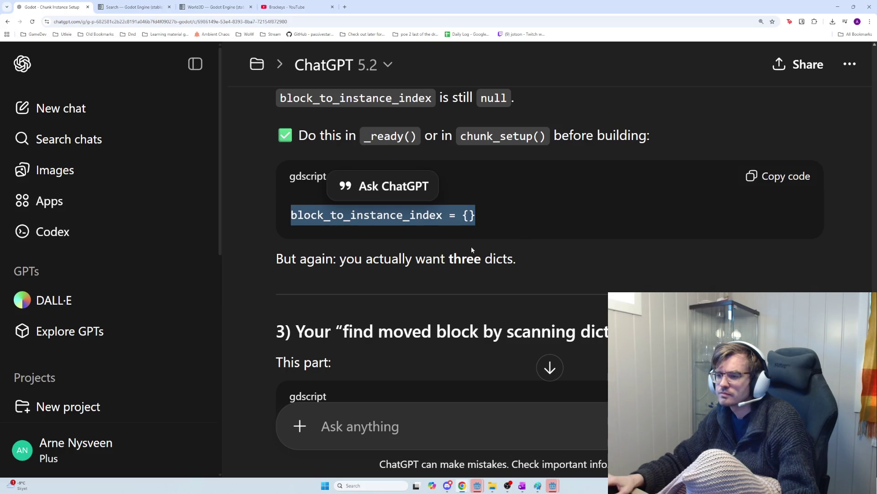
scroll(471, 247, down, 2)
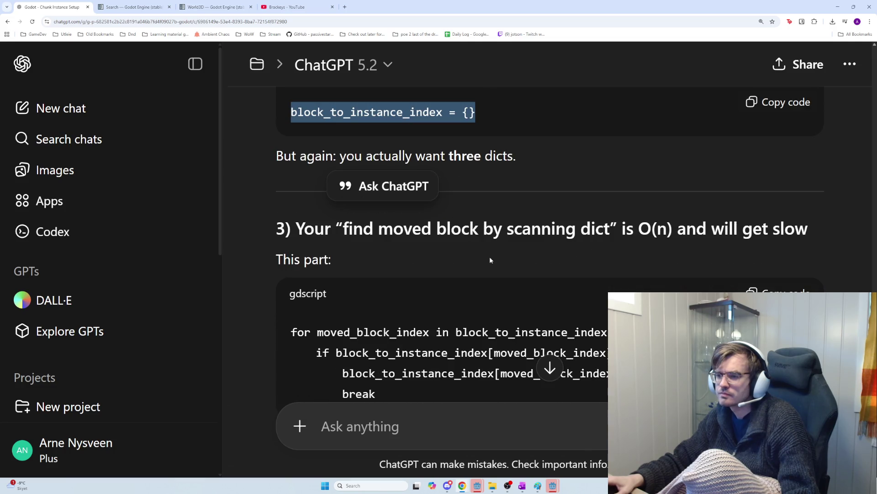
scroll(496, 262, down, 2)
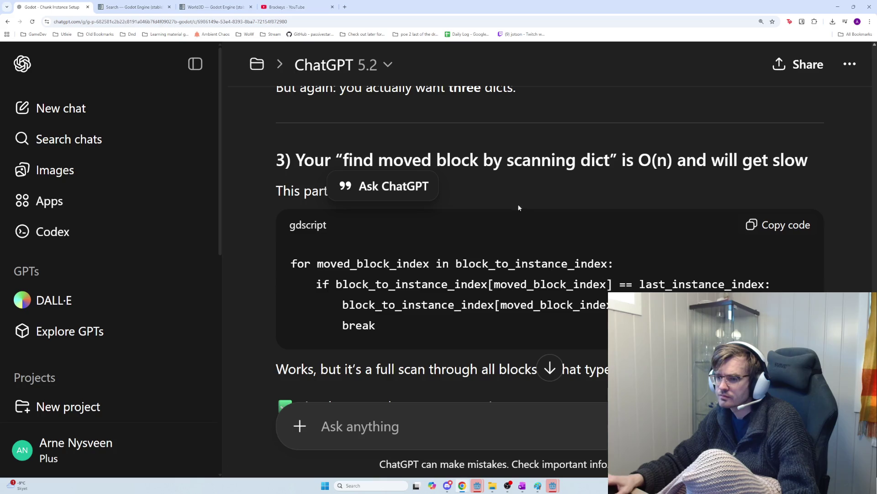
click(525, 194)
mouse_move(484, 159)
mouse_down()
mouse_move(613, 180)
mouse_move(742, 176)
mouse_up()
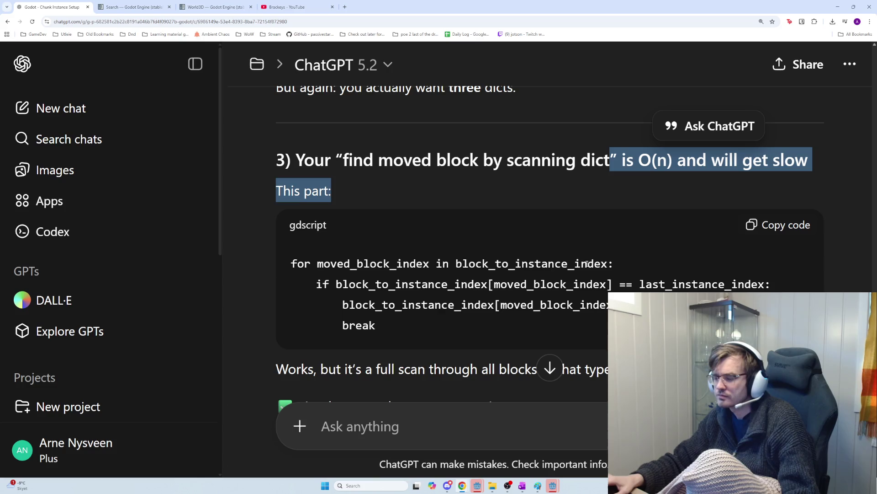
mouse_move(542, 194)
mouse_down()
mouse_move(555, 192)
mouse_move(341, 160)
mouse_up()
scroll(519, 247, down, 1)
scroll(519, 247, down, 2)
drag(318, 266, 759, 250)
scroll(563, 305, down, 2)
mouse_move(549, 301)
mouse_down()
mouse_move(503, 286)
mouse_move(323, 282)
mouse_up()
click(322, 282)
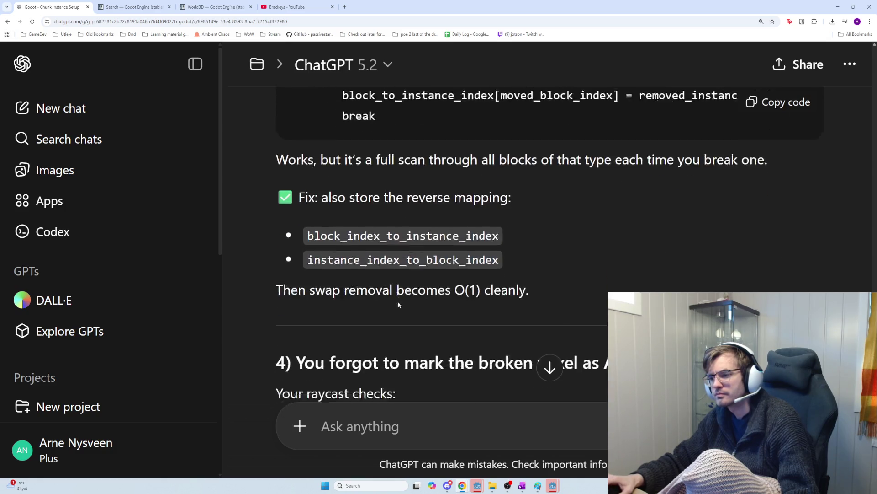
scroll(391, 249, down, 4)
drag(329, 237, 605, 241)
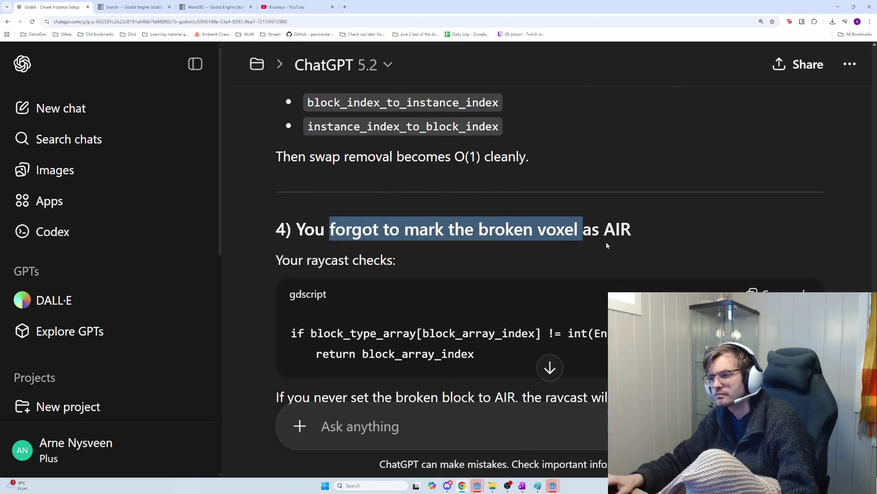
scroll(626, 254, up, 6)
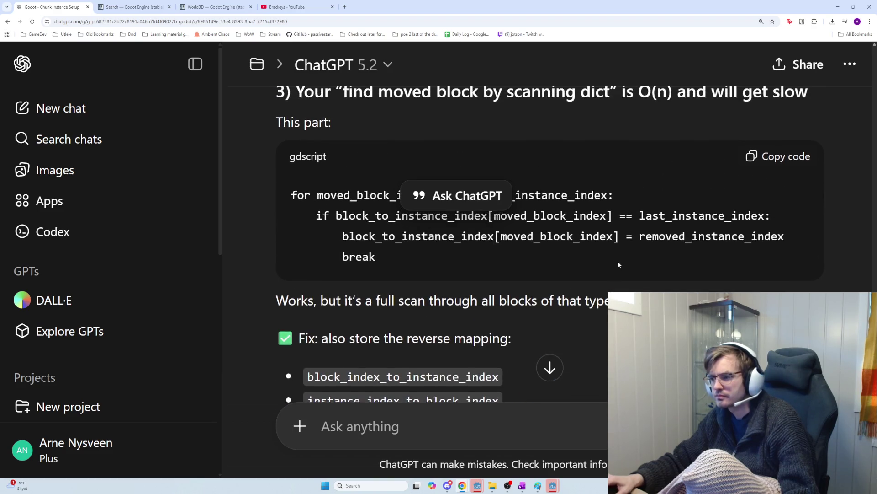
drag(349, 236, 641, 243)
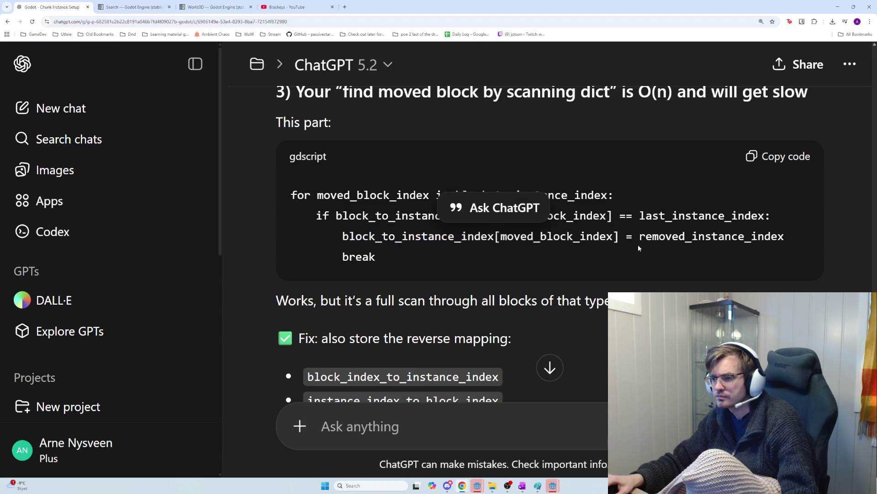
mouse_move(336, 215)
mouse_down()
mouse_move(624, 219)
mouse_move(323, 225)
mouse_move(475, 218)
mouse_up()
mouse_move(343, 195)
mouse_down()
mouse_move(622, 219)
mouse_move(640, 198)
mouse_up()
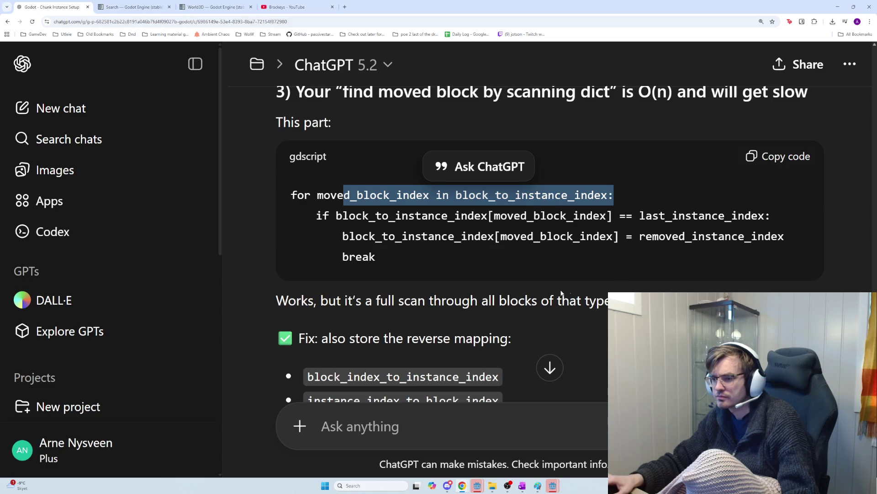
scroll(402, 295, down, 3)
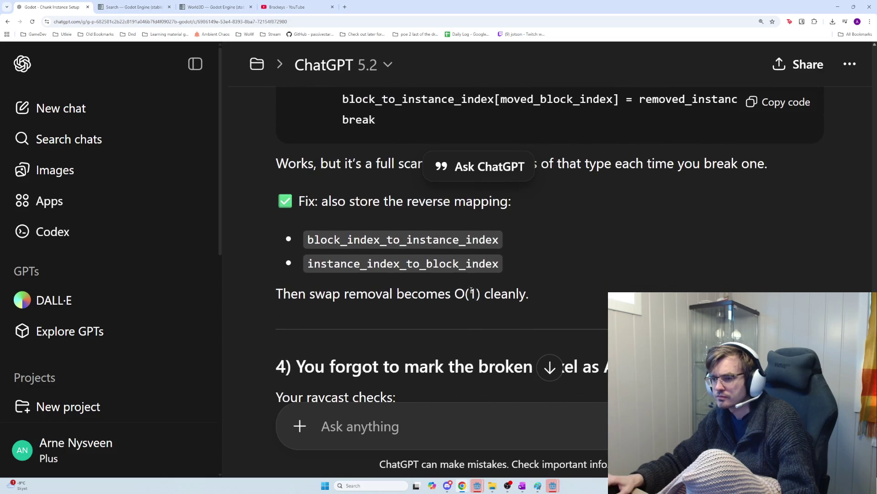
mouse_move(536, 296)
mouse_down()
mouse_move(256, 290)
mouse_move(288, 300)
mouse_move(604, 306)
mouse_up()
scroll(396, 308, down, 1)
click(603, 307)
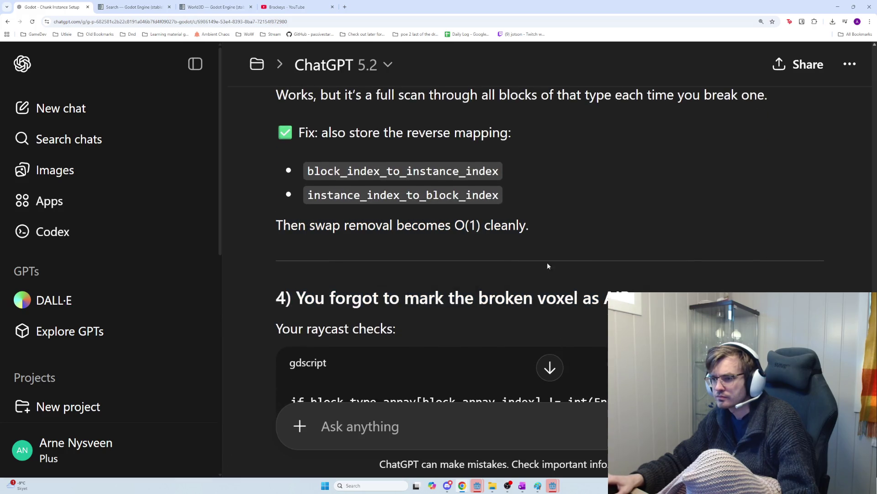
scroll(515, 232, up, 1)
drag(512, 201, 298, 211)
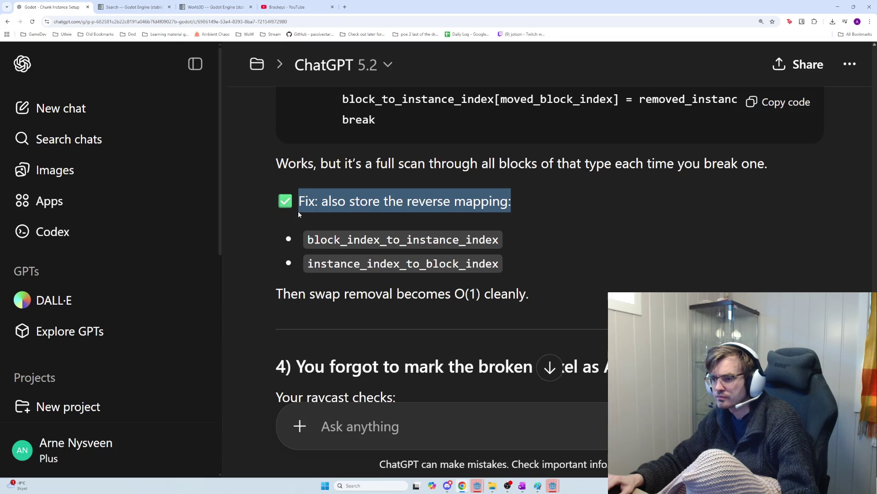
click(361, 223)
drag(539, 264, 303, 244)
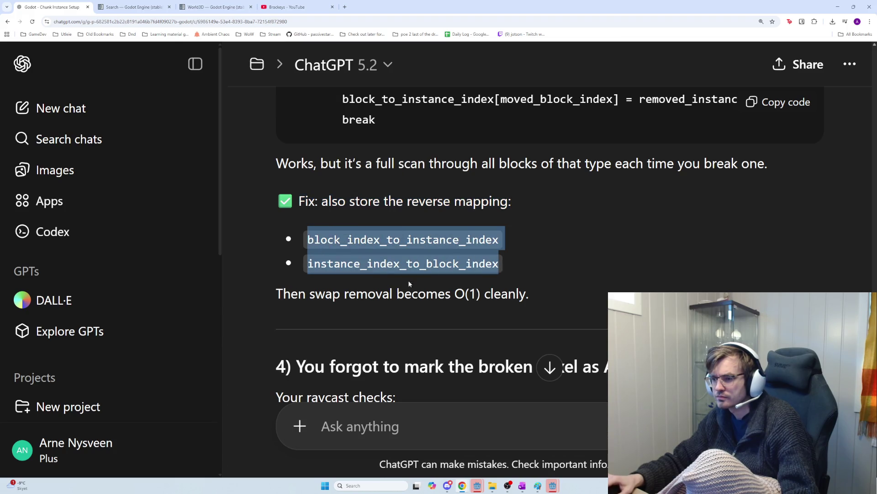
scroll(495, 297, down, 2)
scroll(547, 282, down, 1)
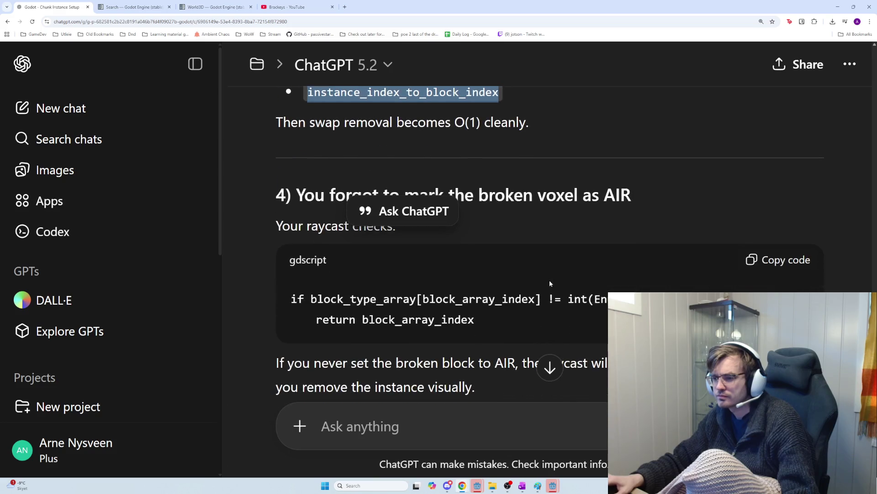
click(527, 233)
scroll(535, 270, down, 1)
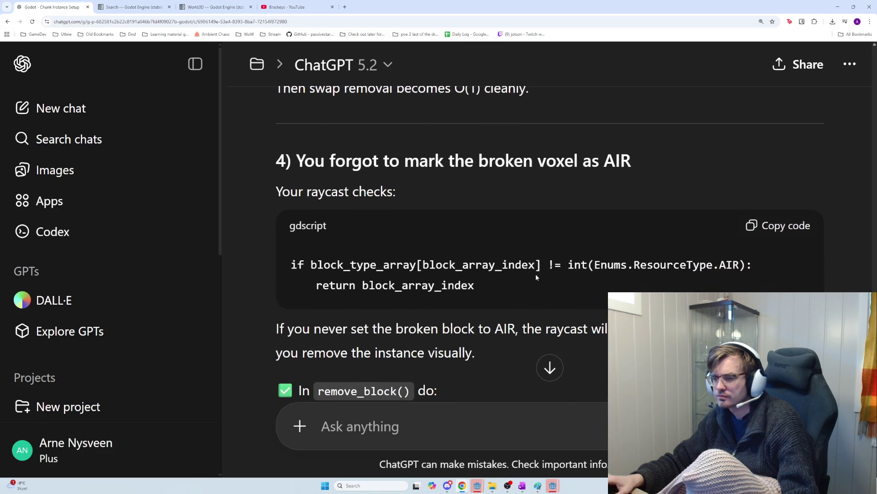
mouse_move(536, 284)
mouse_down()
mouse_move(292, 263)
mouse_move(333, 280)
mouse_move(321, 282)
mouse_move(308, 261)
mouse_move(292, 264)
mouse_up()
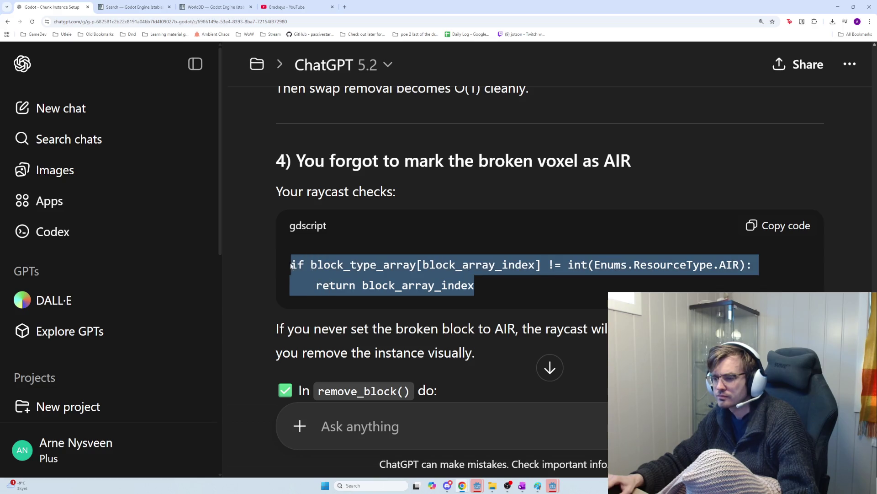
scroll(407, 273, down, 4)
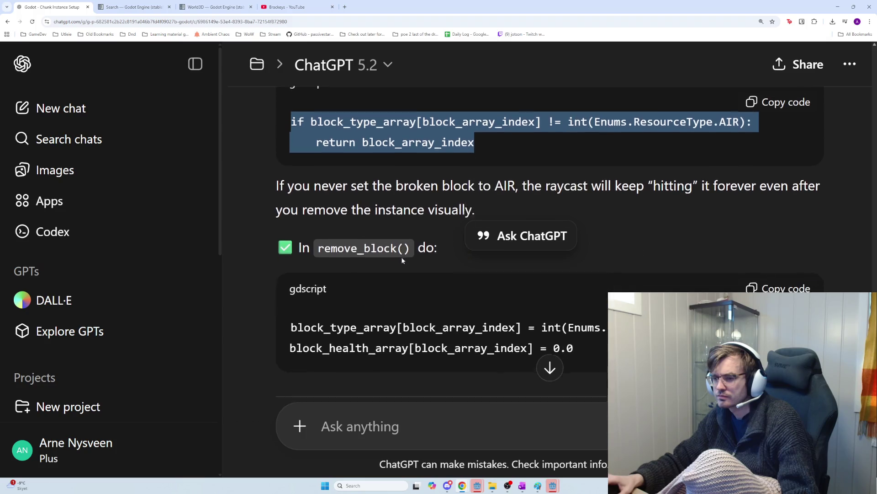
mouse_move(517, 185)
mouse_down()
mouse_move(377, 157)
mouse_move(544, 156)
mouse_move(526, 153)
mouse_up()
mouse_move(468, 157)
mouse_down()
mouse_move(782, 157)
mouse_move(837, 166)
mouse_move(489, 188)
mouse_move(495, 183)
mouse_up()
click(496, 183)
double_click(505, 158)
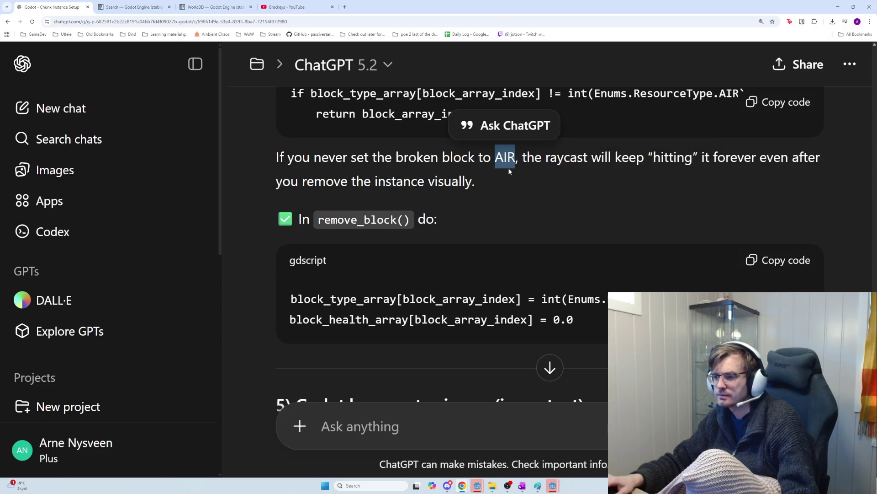
mouse_move(516, 177)
mouse_down()
mouse_move(270, 163)
mouse_move(508, 170)
mouse_up()
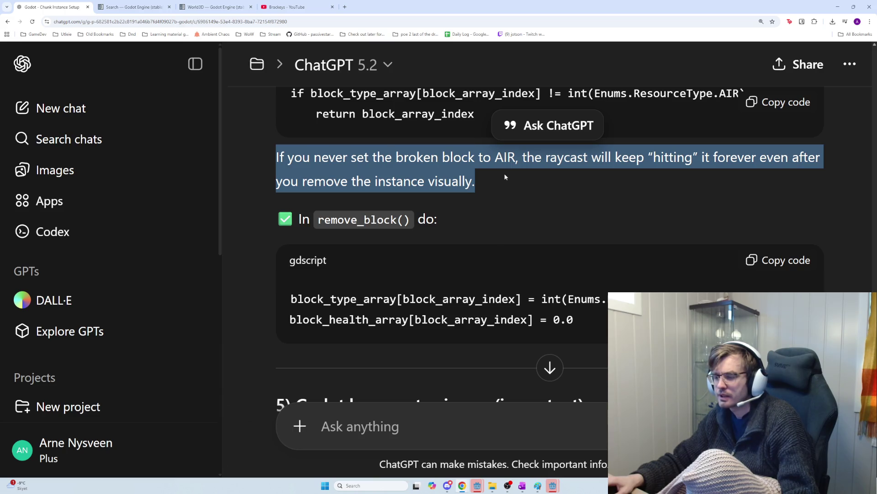
mouse_move(500, 181)
mouse_down()
mouse_move(345, 157)
mouse_move(278, 157)
mouse_move(497, 182)
mouse_up()
click(288, 157)
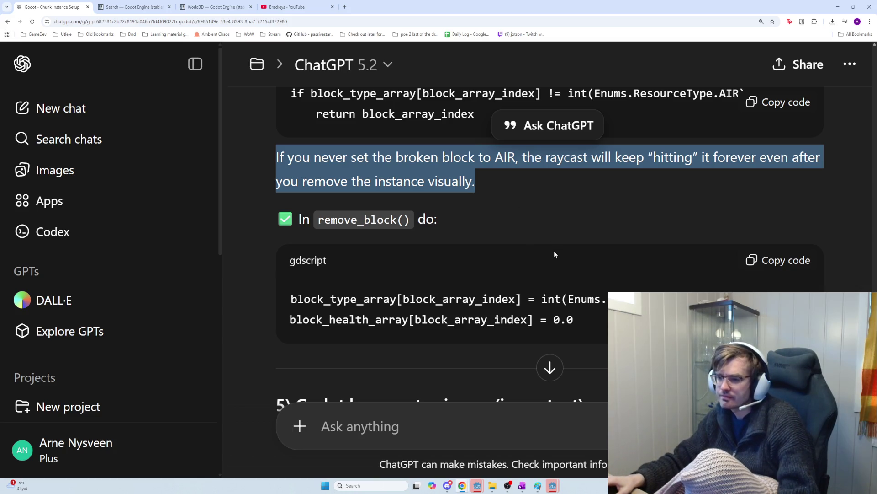
scroll(598, 301, down, 1)
mouse_move(574, 285)
mouse_down()
mouse_move(402, 265)
mouse_move(293, 263)
mouse_up()
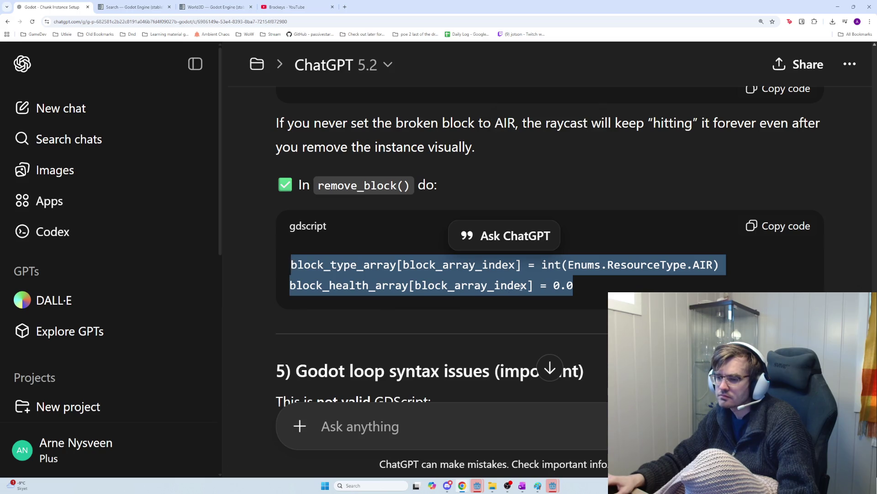
click(578, 285)
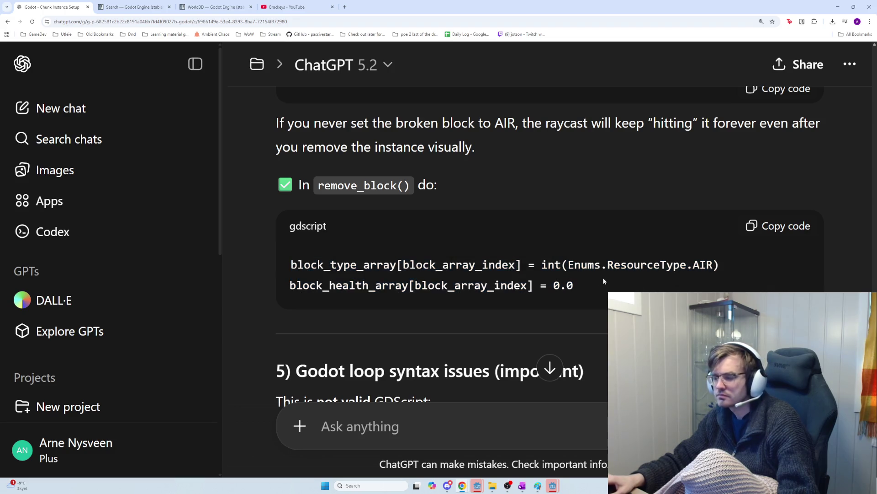
drag(721, 267, 272, 259)
mouse_move(574, 285)
mouse_down()
mouse_move(542, 265)
mouse_move(236, 260)
mouse_up()
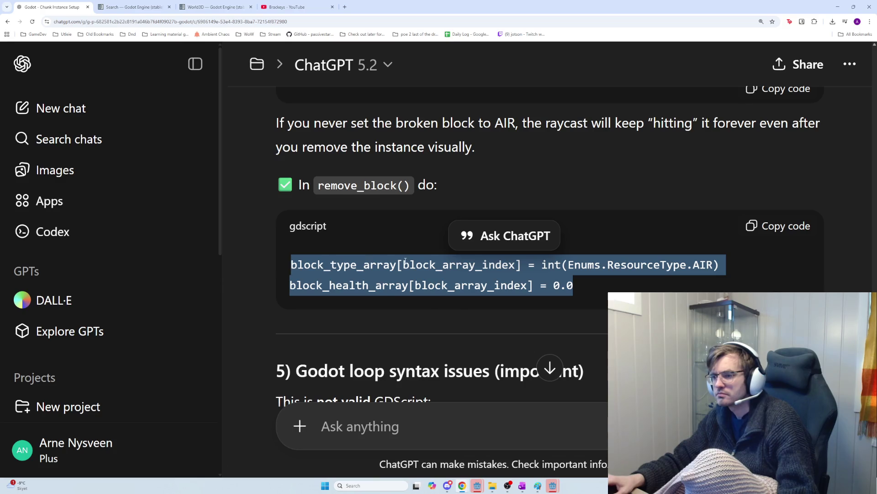
key(alt+Tab)
key(ctrl+f)
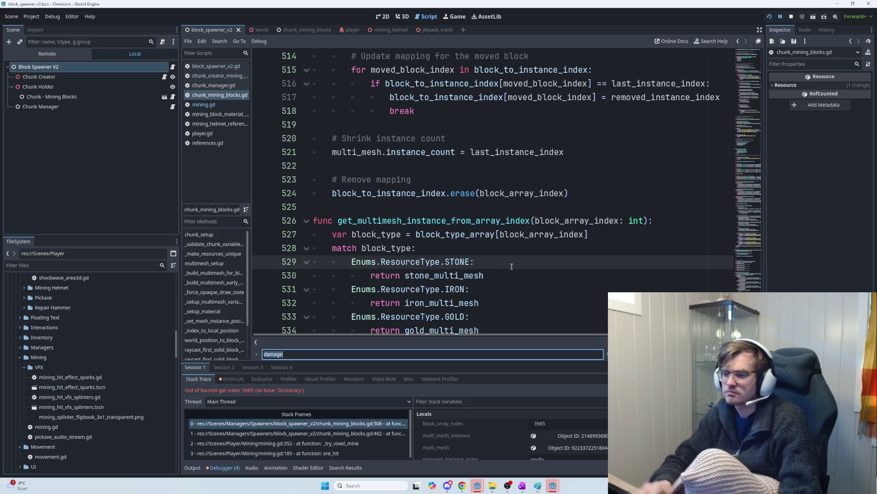
text(re)
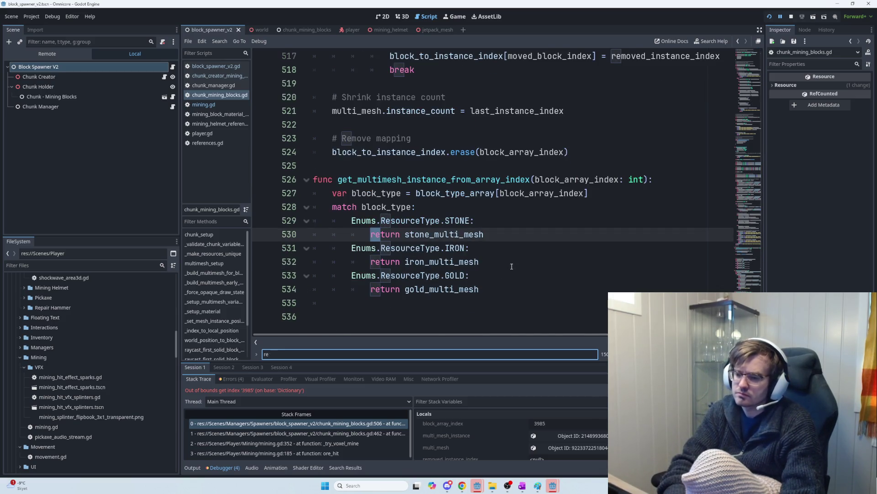
text(move_block)
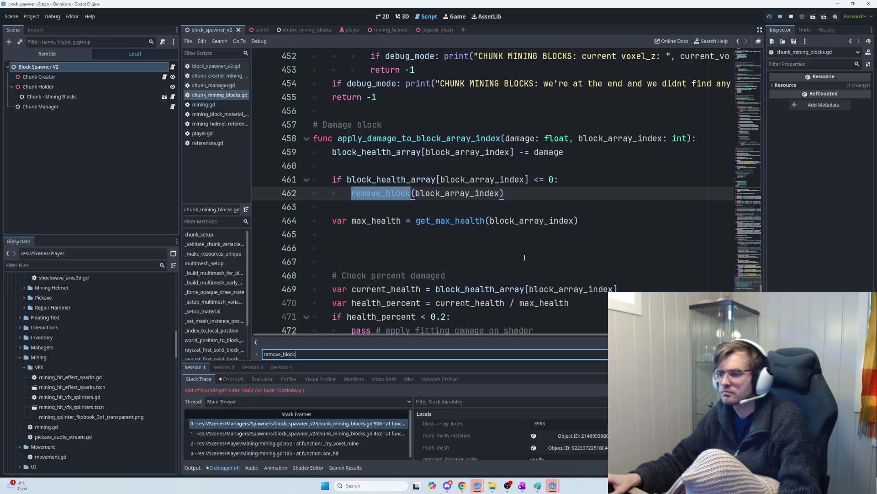
click(550, 198)
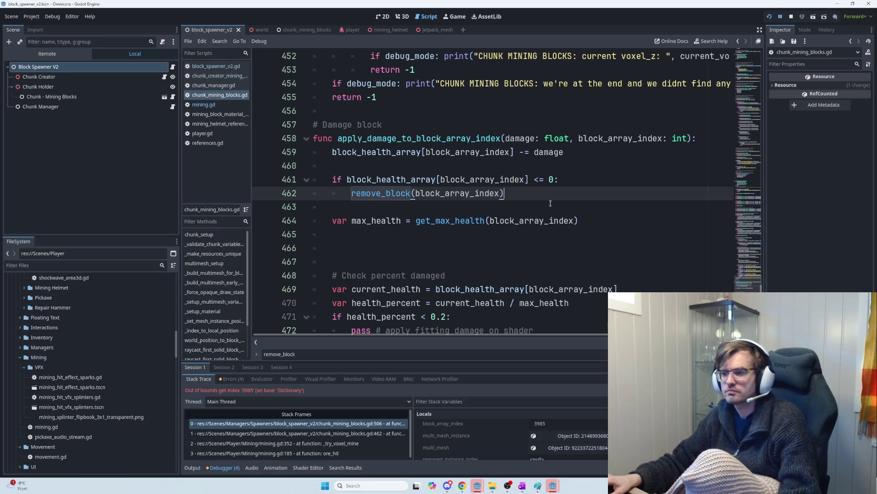
scroll(551, 225, down, 16)
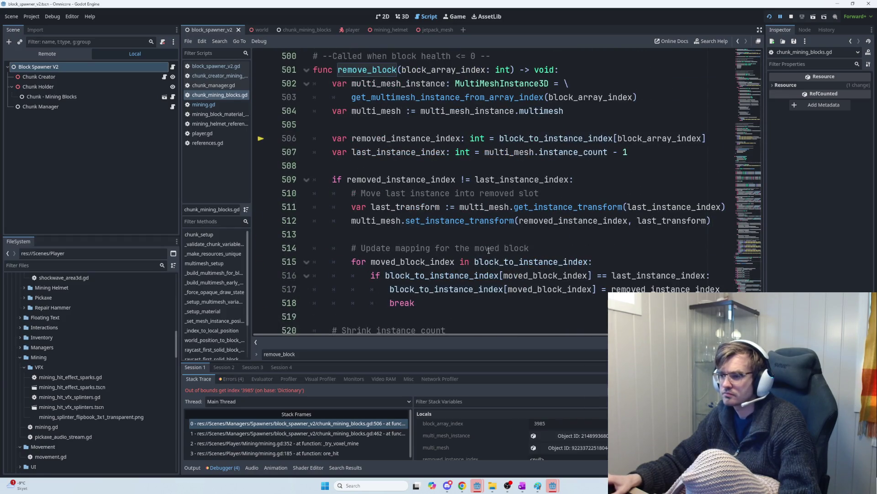
click(509, 301)
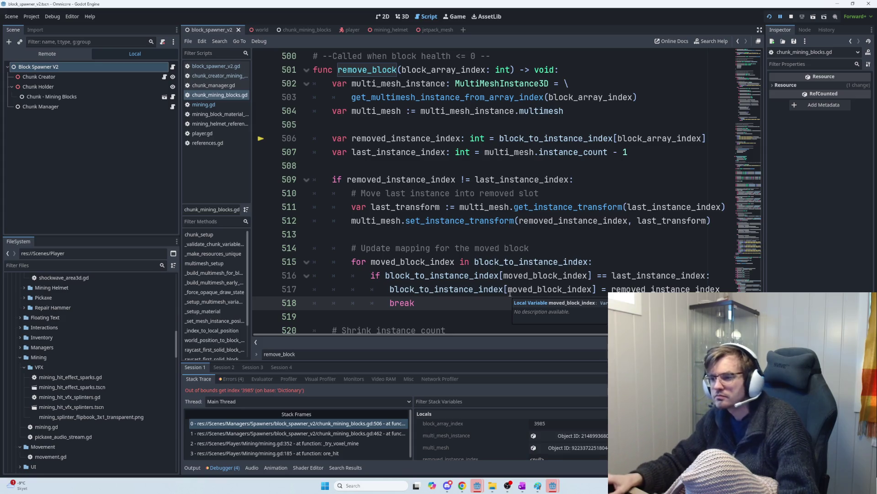
scroll(510, 294, down, 3)
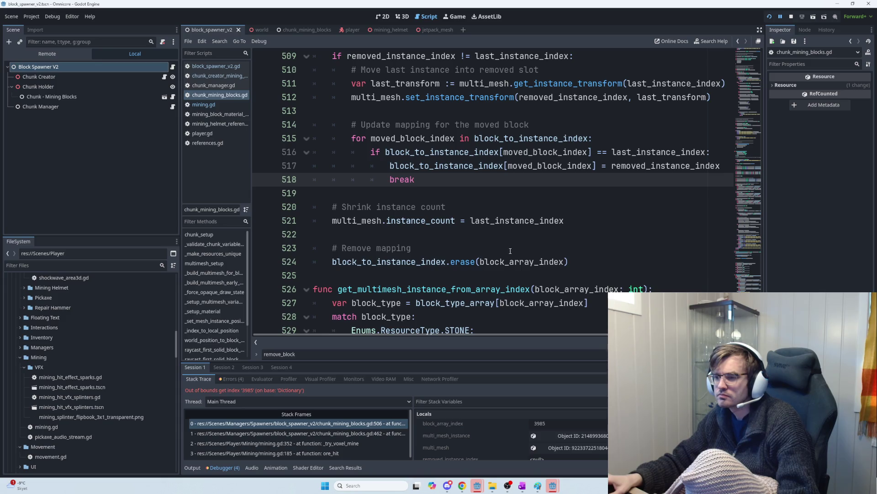
scroll(511, 251, up, 1)
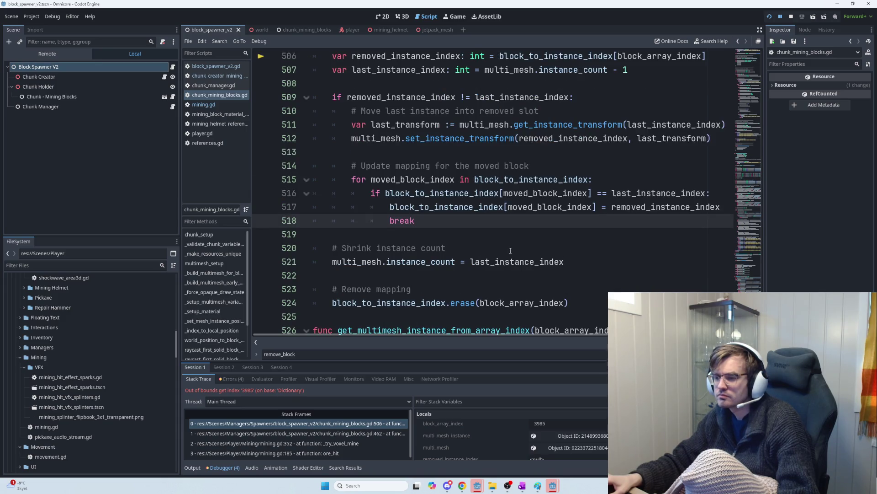
key(alt+Tab)
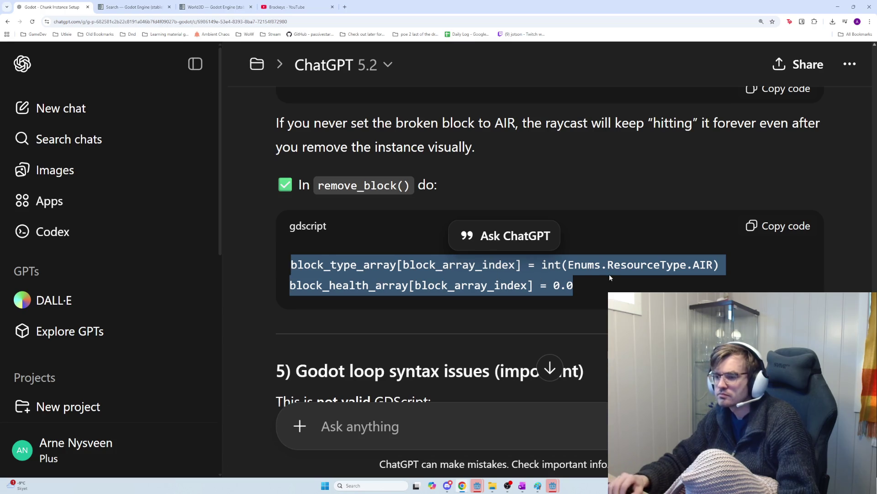
key(alt+Tab)
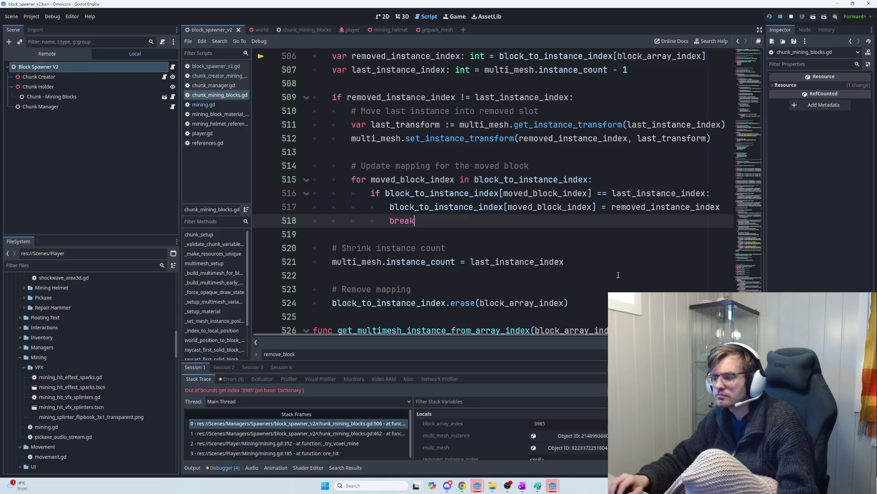
scroll(488, 247, down, 1)
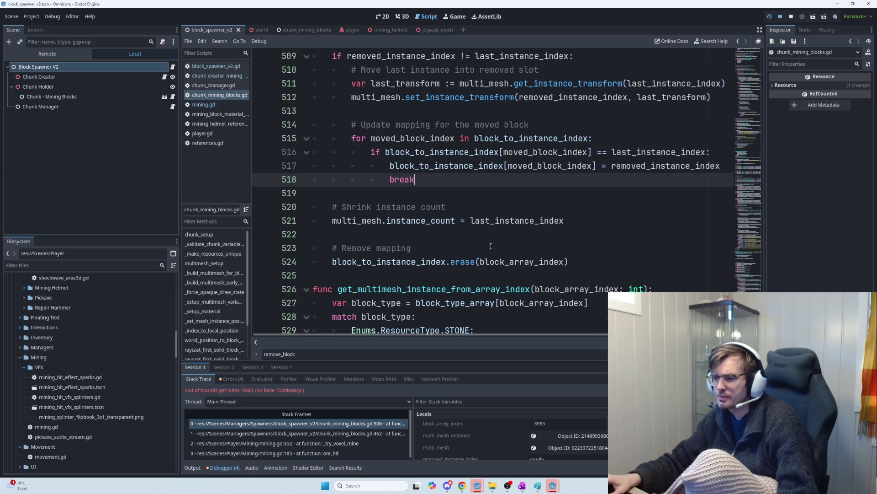
drag(576, 223, 314, 206)
key(alt+Tab)
scroll(581, 284, down, 3)
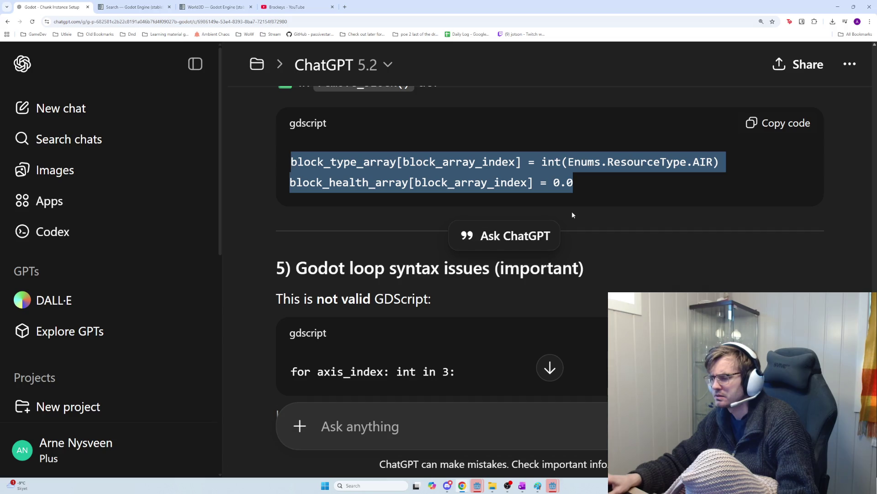
drag(601, 195, 315, 152)
click(525, 185)
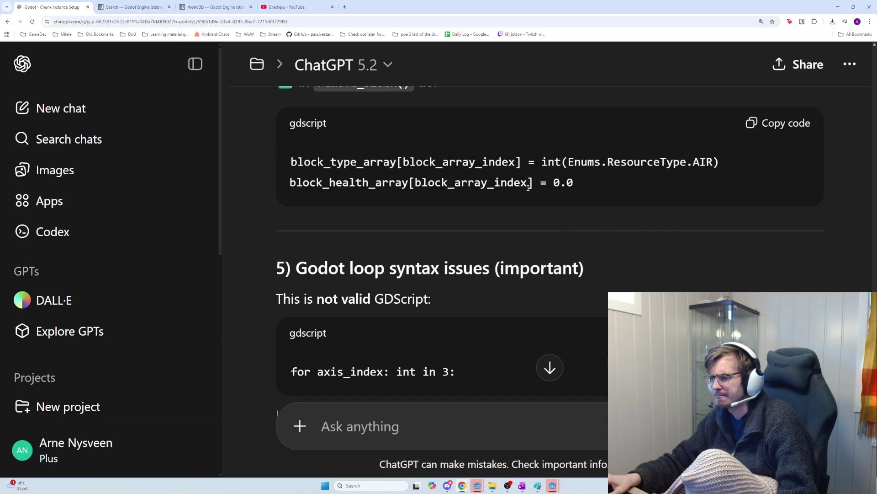
scroll(574, 217, down, 4)
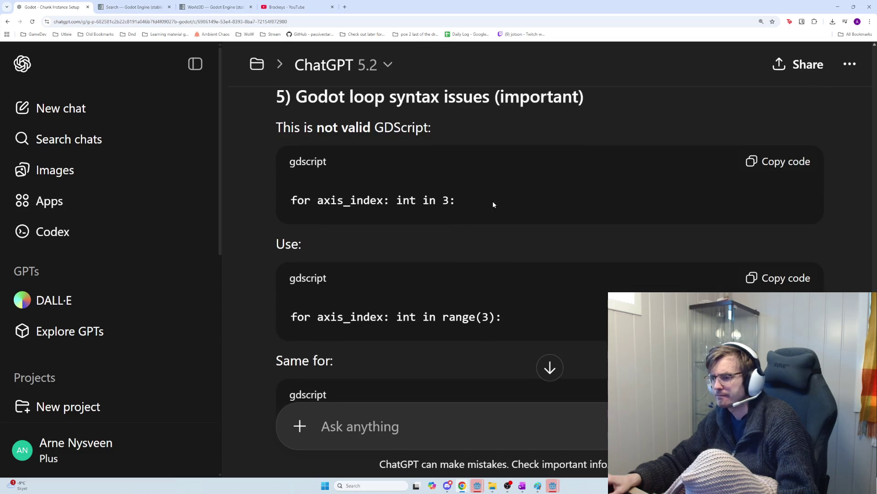
Step: Review the invalid loop line and the size() loop fix in ChatGPT's reply
drag(493, 202, 262, 196)
drag(517, 317, 238, 313)
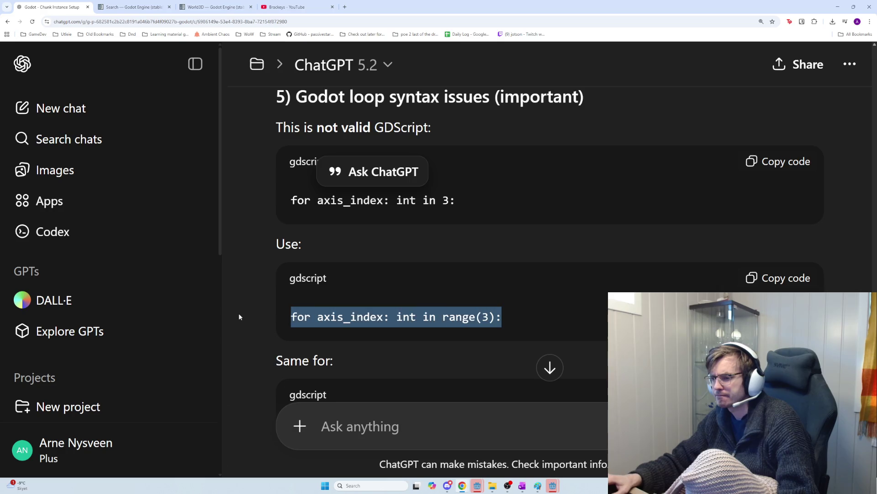
scroll(366, 320, down, 2)
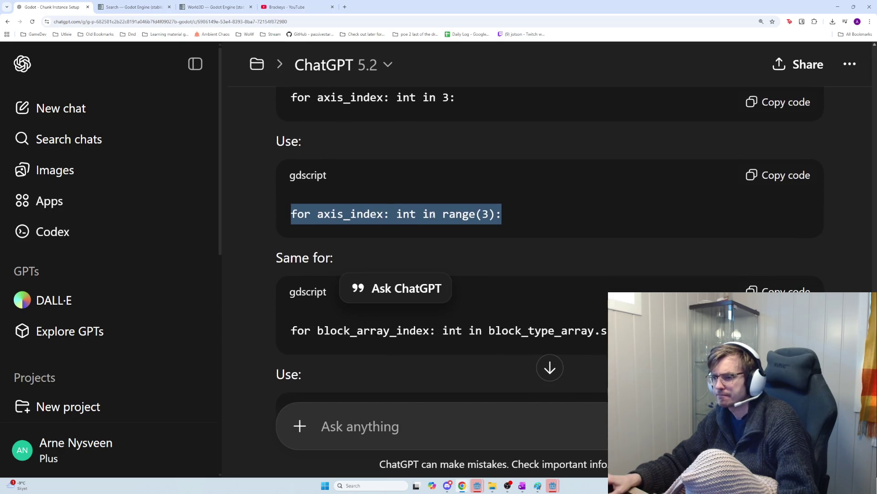
click(426, 264)
scroll(365, 260, down, 1)
drag(297, 261, 656, 251)
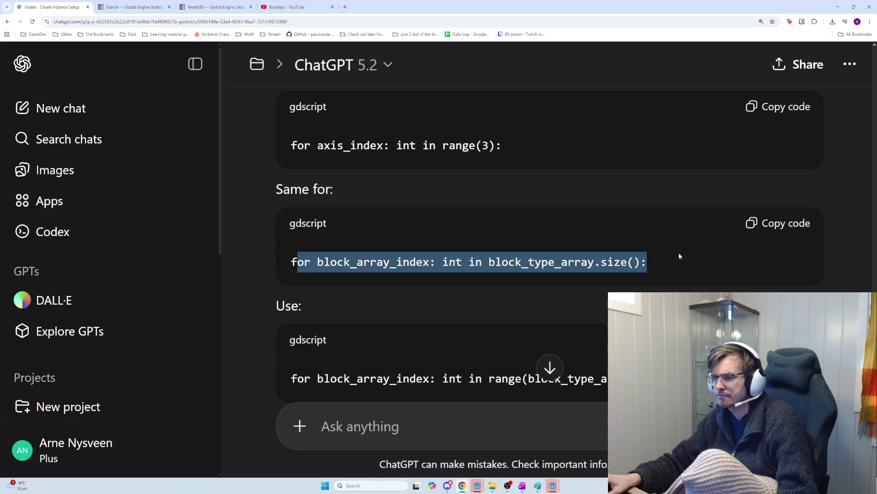
click(677, 253)
scroll(672, 255, up, 3)
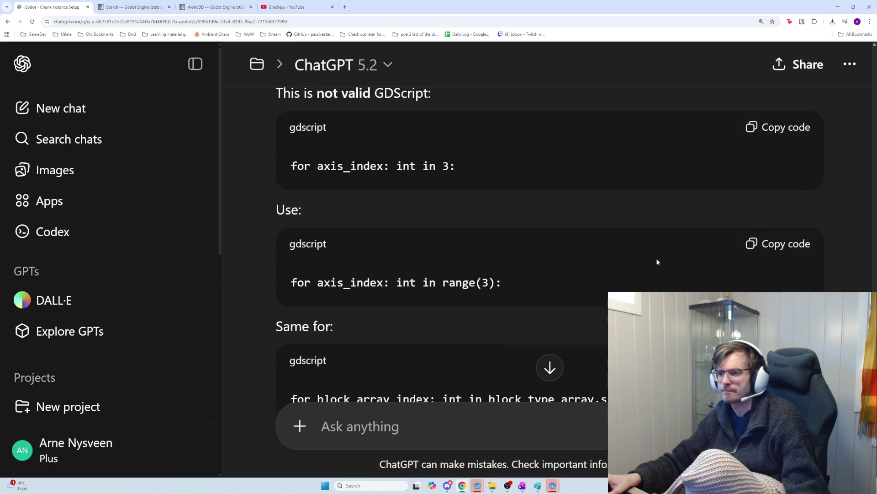
scroll(646, 255, down, 1)
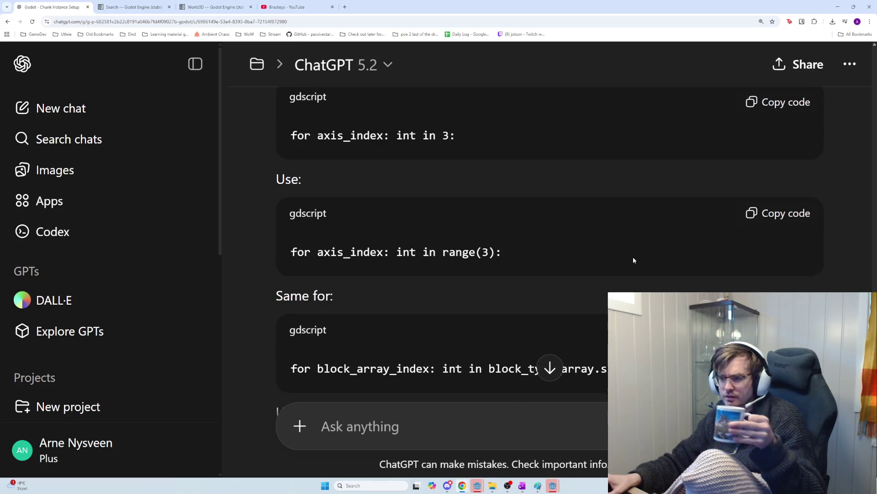
scroll(634, 260, down, 1)
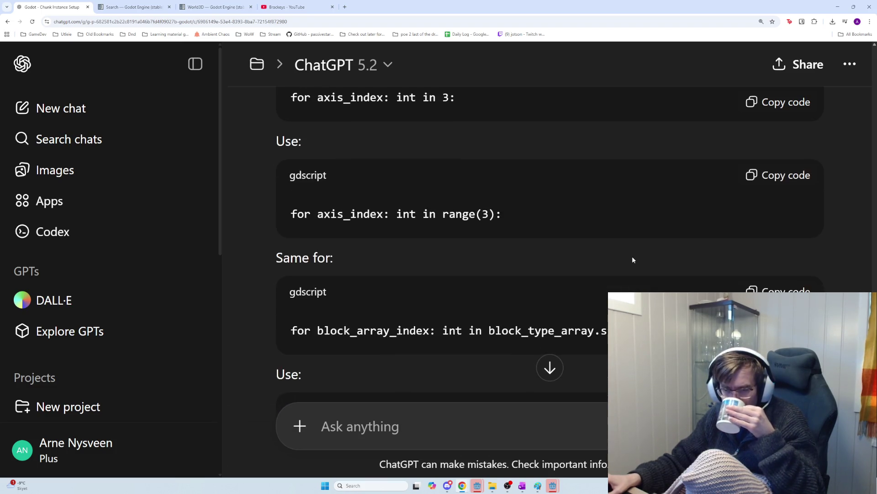
scroll(633, 260, down, 3)
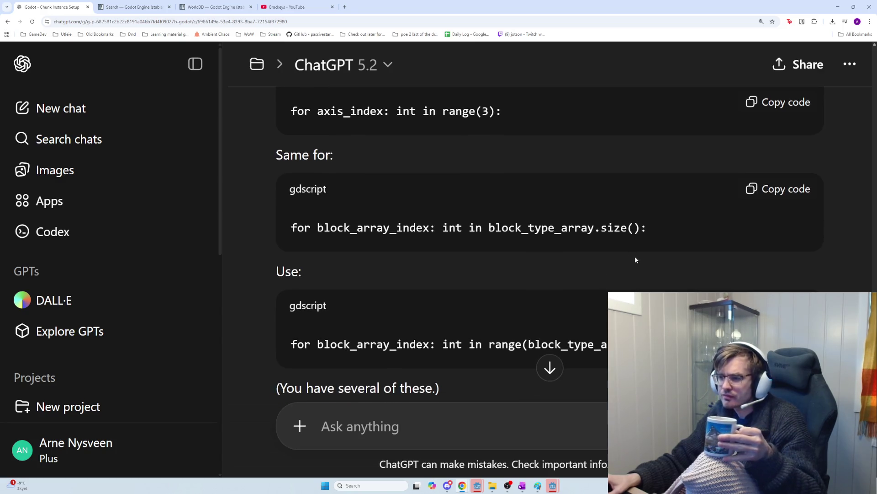
scroll(635, 258, down, 3)
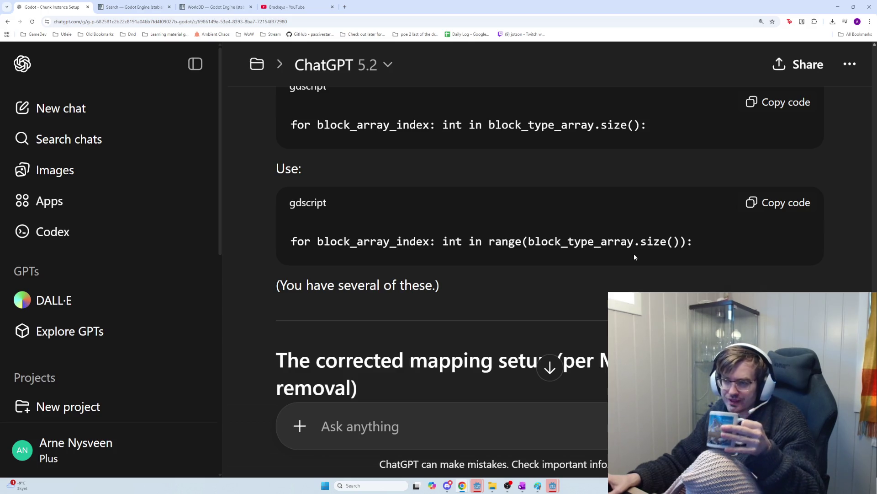
scroll(632, 256, down, 5)
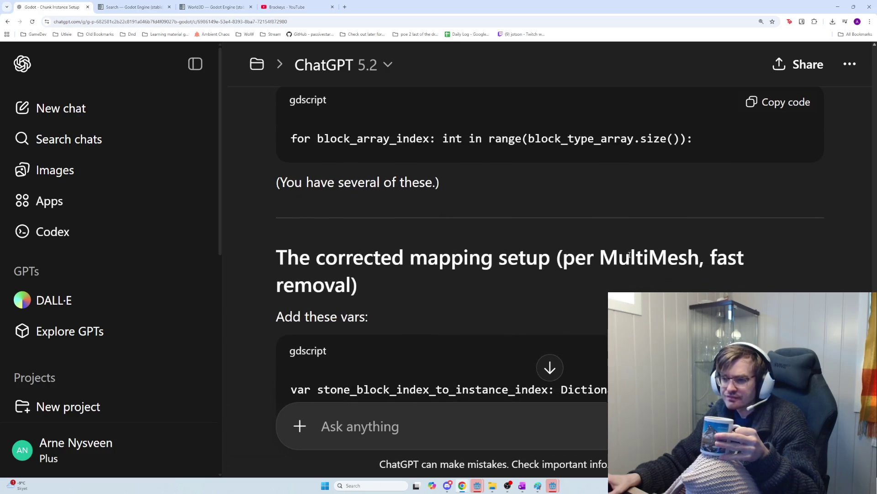
scroll(620, 255, down, 2)
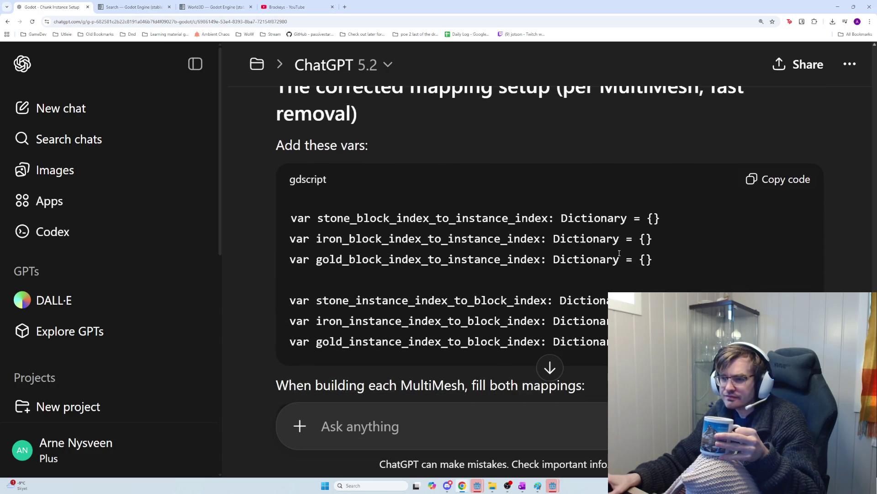
scroll(620, 253, down, 2)
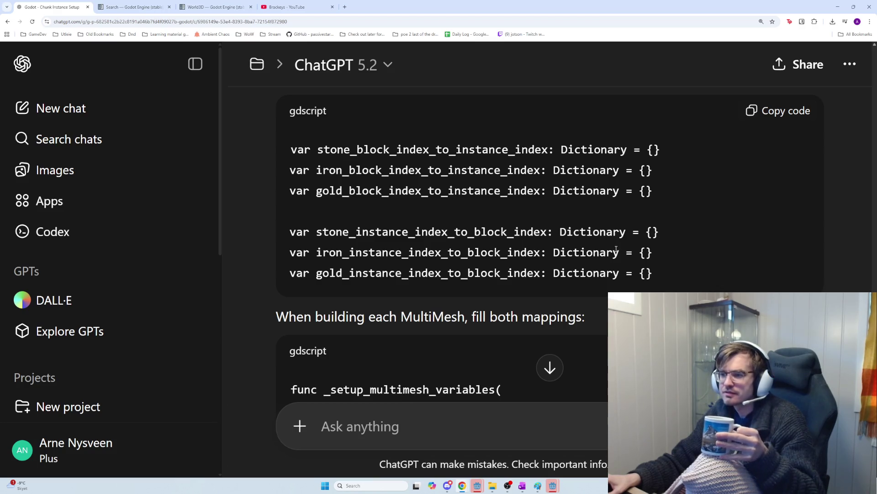
Step: Mark the iron, gold and stone_instance_index_to_block_index mapping declarations
mouse_move(443, 169)
mouse_down()
mouse_move(566, 184)
mouse_move(358, 156)
mouse_up()
click(542, 234)
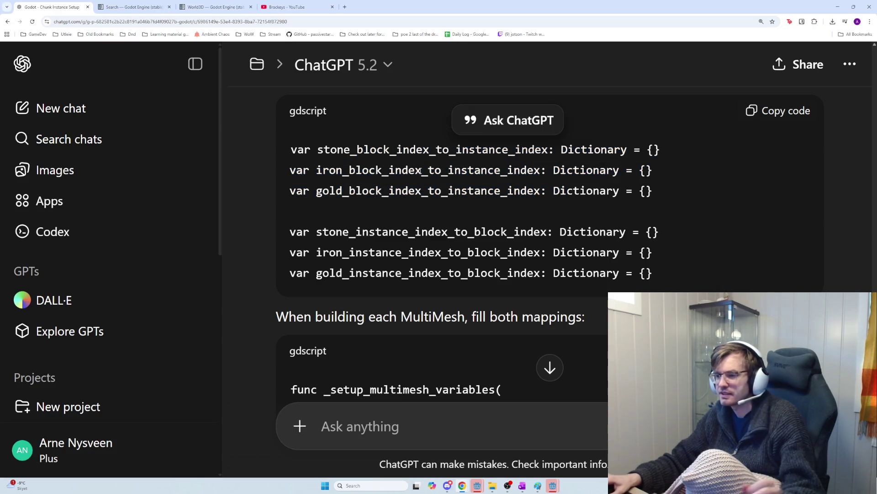
mouse_move(542, 234)
mouse_down()
mouse_move(378, 231)
mouse_move(567, 227)
mouse_up()
click(417, 231)
key(alt+Tab)
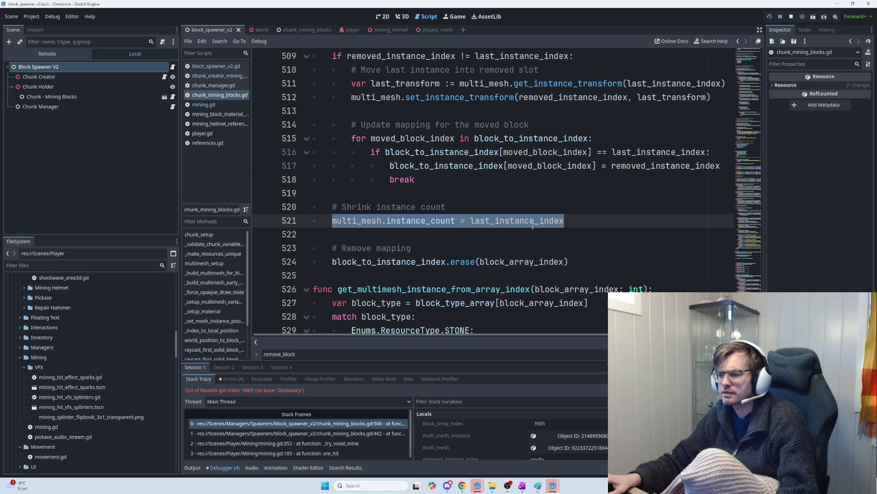
Step: Go to the block_to_instance_index declaration on line 29 of the script
key(ctrl+Home)
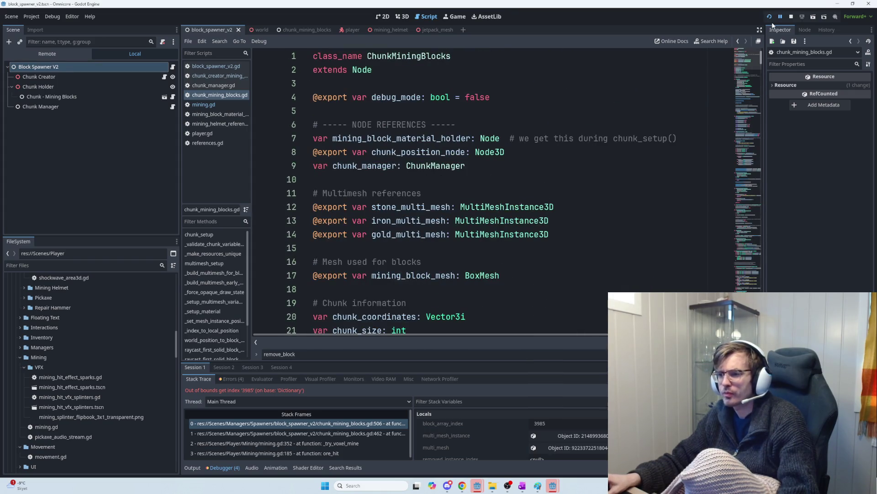
key(Down)
key(Down)
key(Down)
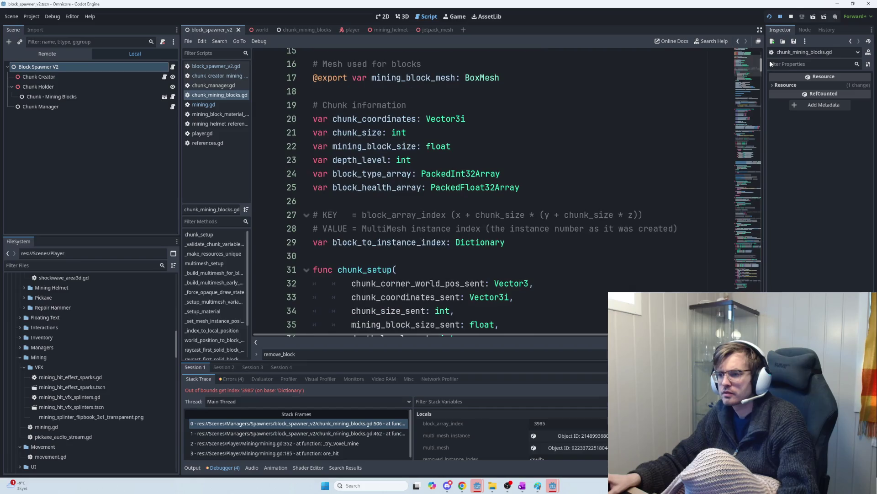
key(ctrl+Home)
key(Down)
key(Down)
key(Down)
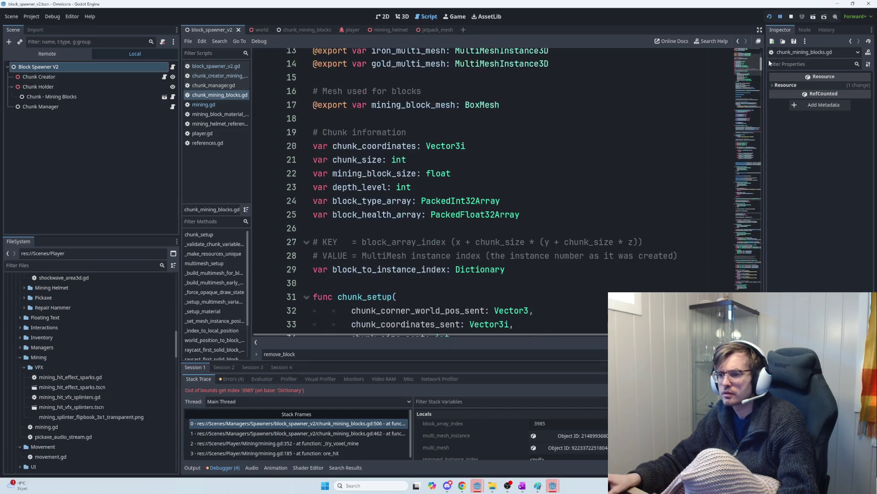
key(Up)
key(Up)
key(Up)
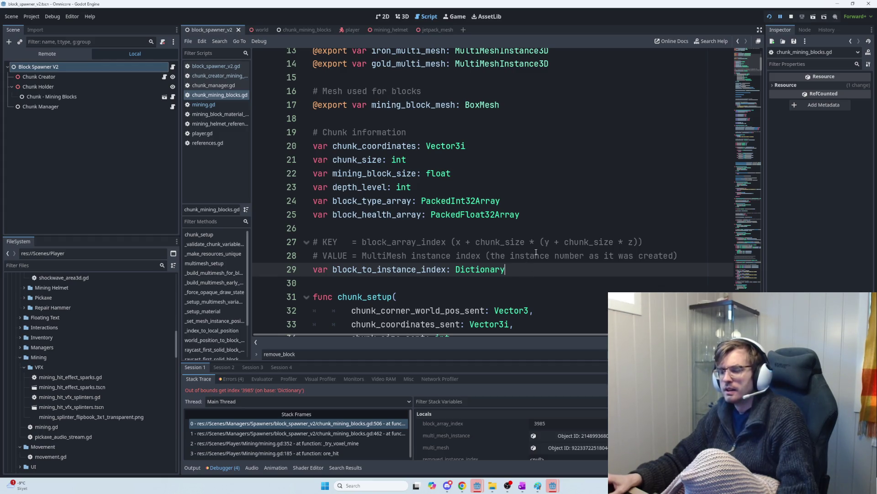
Step: Replace line 29 with the three instance-to-block dictionary declarations copied from ChatGPT
key(alt+Tab)
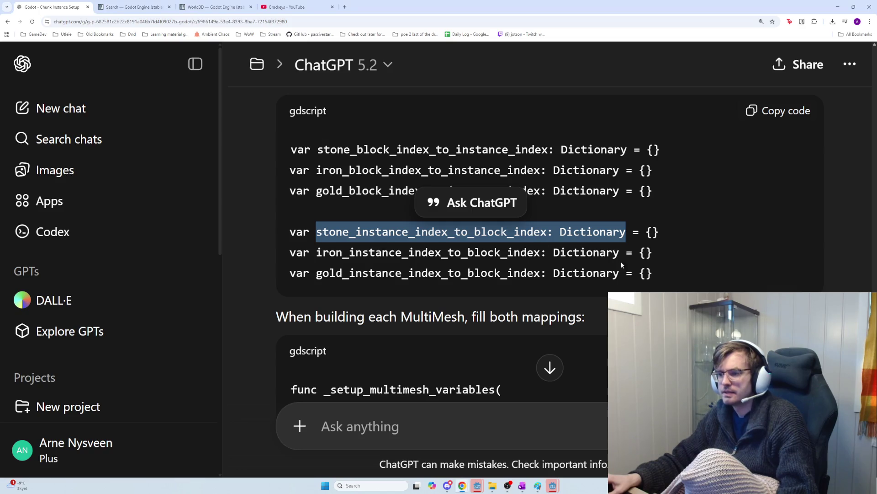
click(640, 266)
drag(655, 276, 275, 230)
key(ctrl+c)
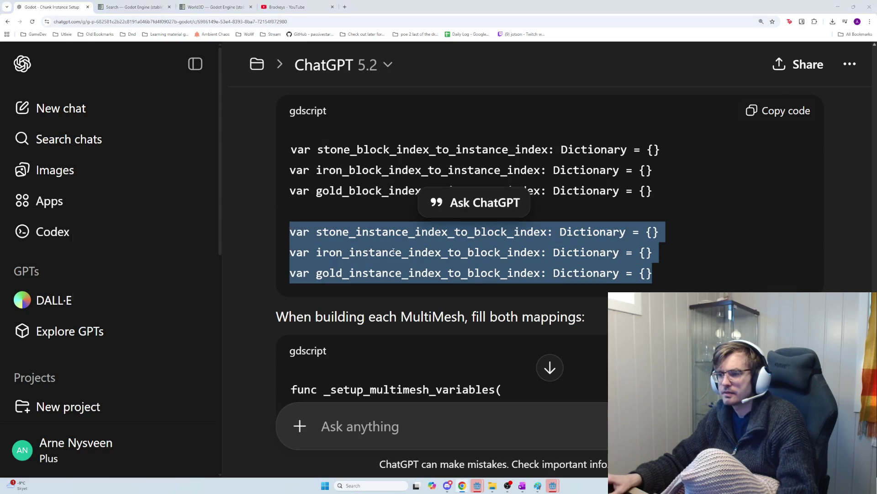
key(alt+Tab)
key(shift+Home)
key(ctrl+v)
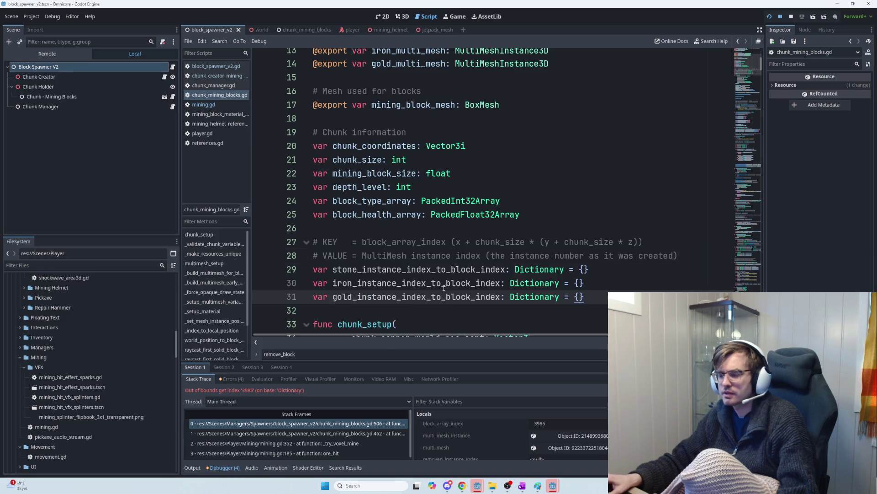
Step: Compare the block_array_index comment with the stone_instance_index_to_block_index declaration
double_click(424, 271)
double_click(370, 243)
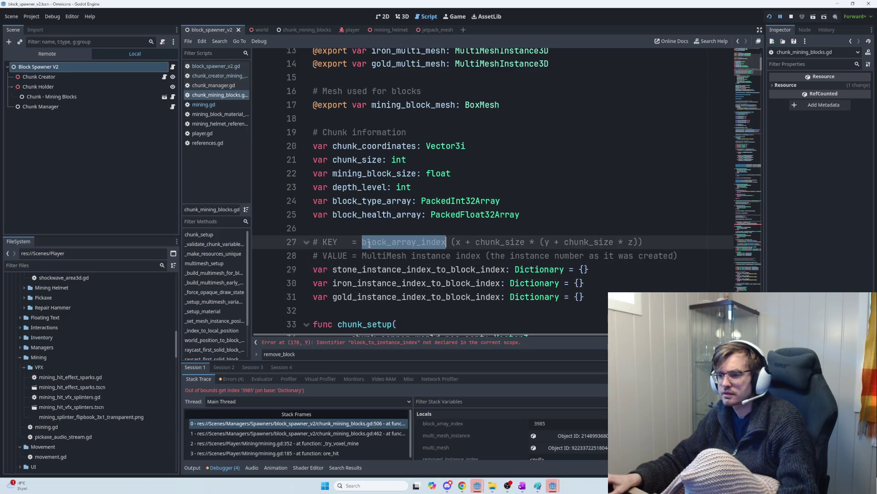
mouse_move(396, 246)
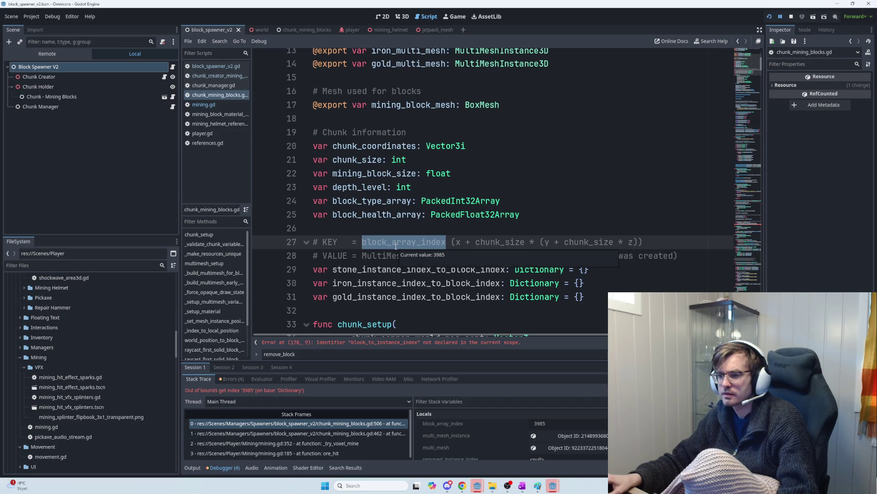
double_click(380, 270)
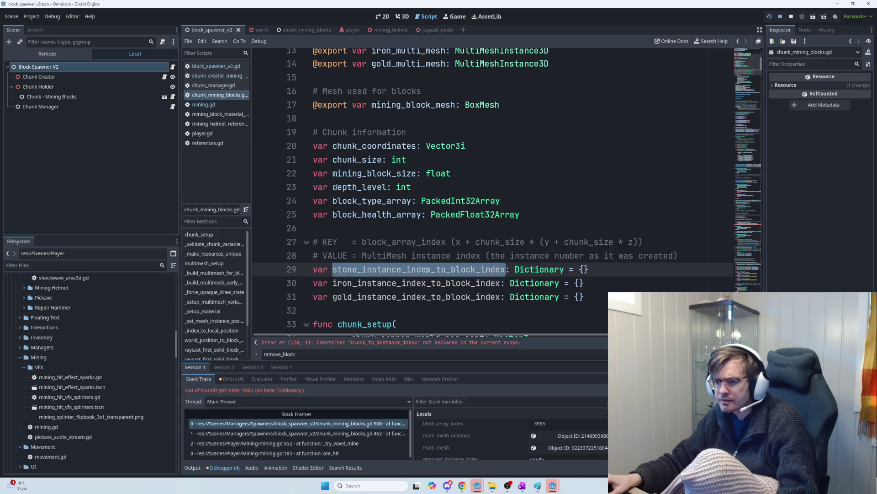
double_click(400, 242)
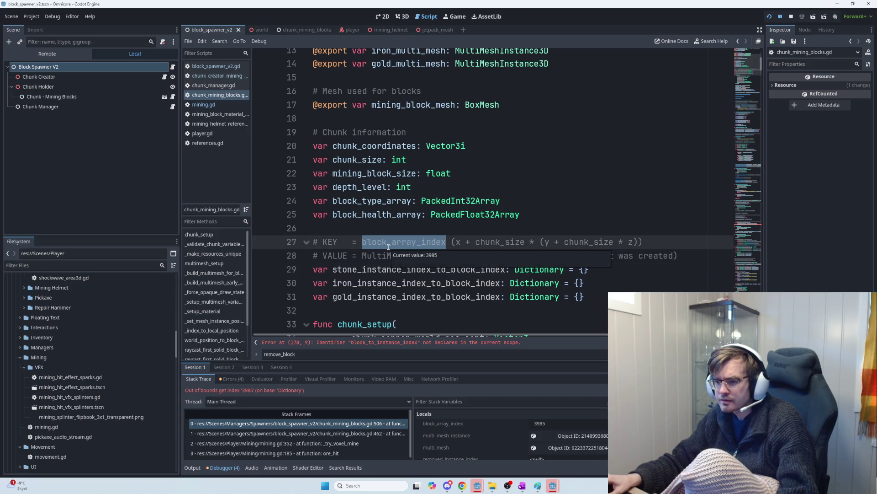
Step: Paste the three block_index_to_instance_index declarations under the VALUE comment, separated by a blank line
key(alt+Tab)
drag(631, 204, 280, 142)
key(ctrl+c)
key(alt+Tab)
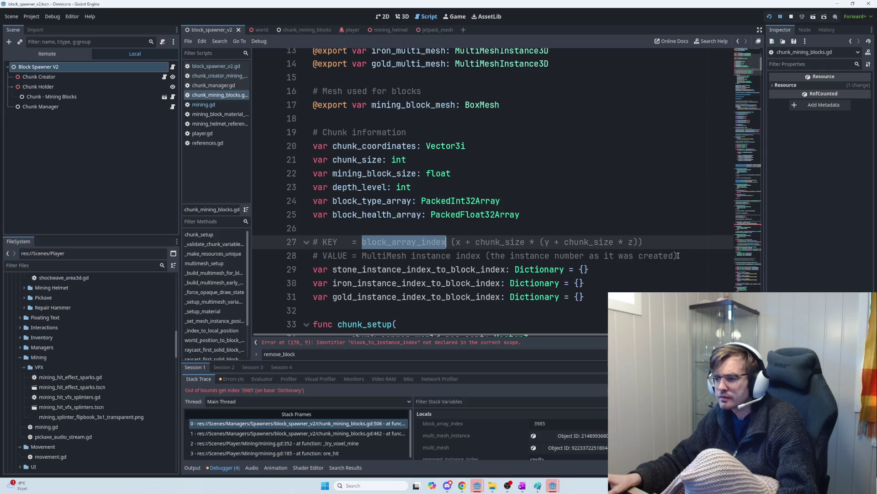
key(Down)
key(End)
key(Return)
key(Return)
key(Up)
key(ctrl+v)
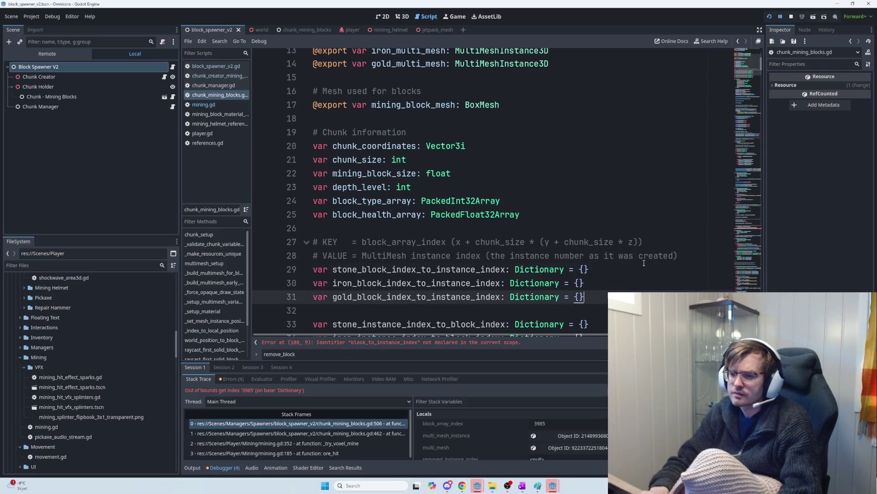
key(Down)
Step: Add comments '# KEY Instance number in multimesh list' and 'Value = block_array_index'
key(Return)
text(#)
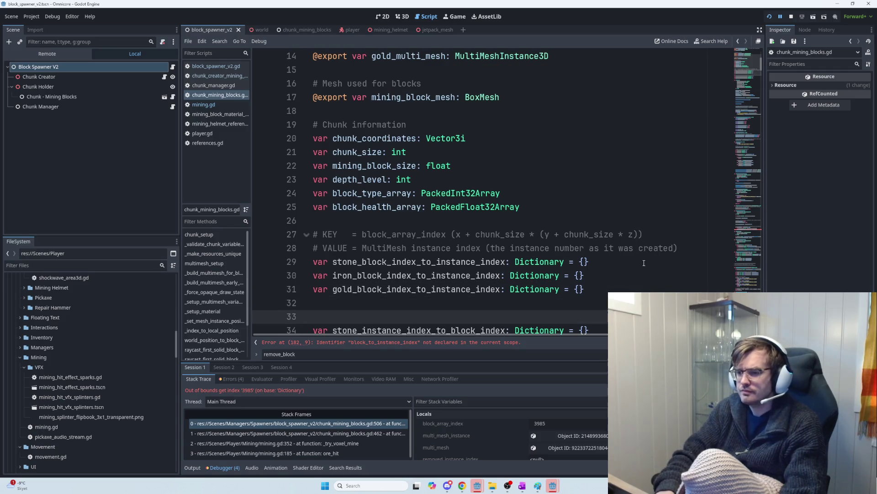
text( KEY   =)
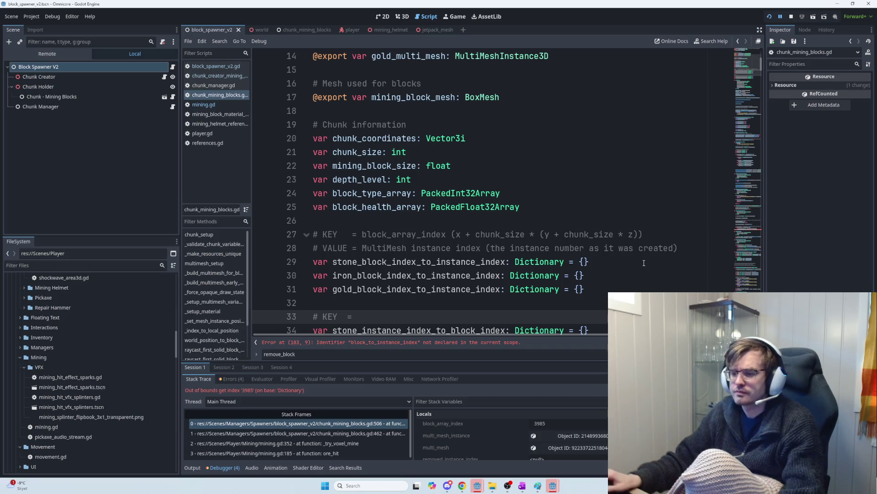
scroll(399, 249, down, 2)
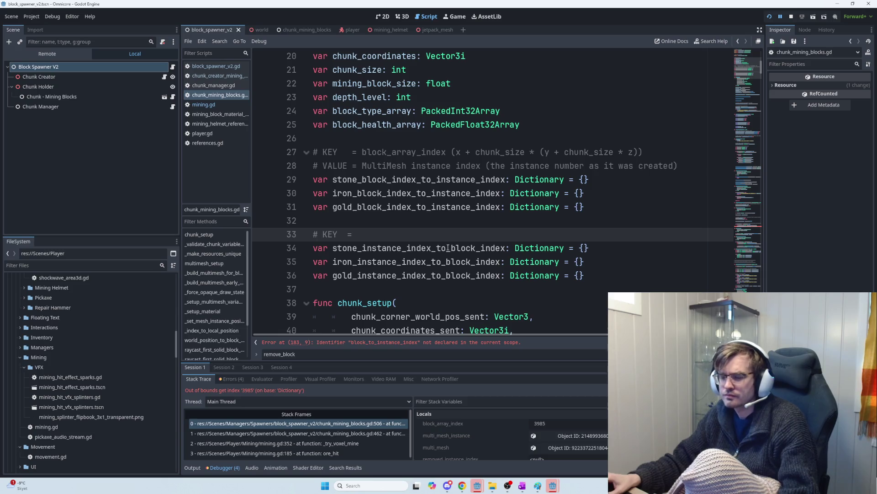
text(Instance )
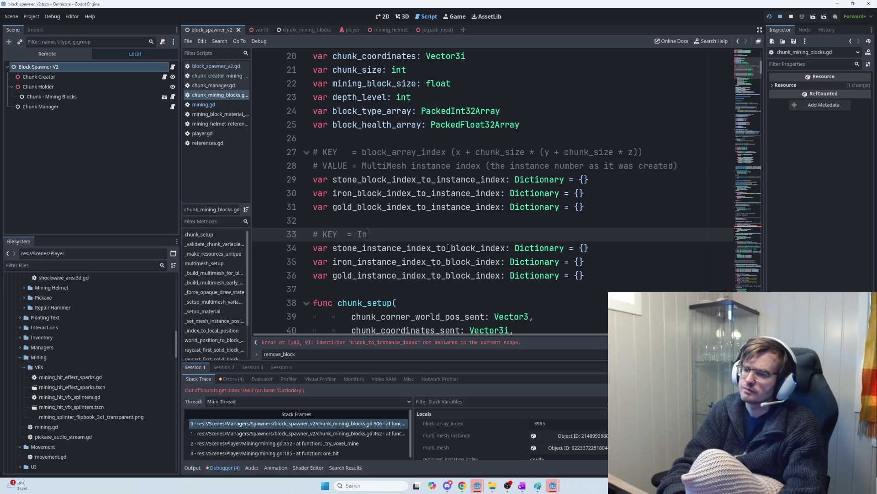
text(number in m)
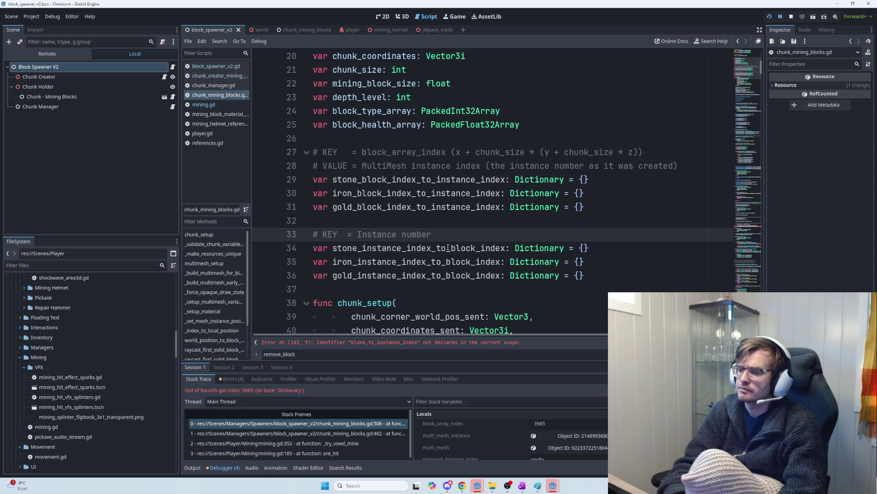
text(ultimesh)
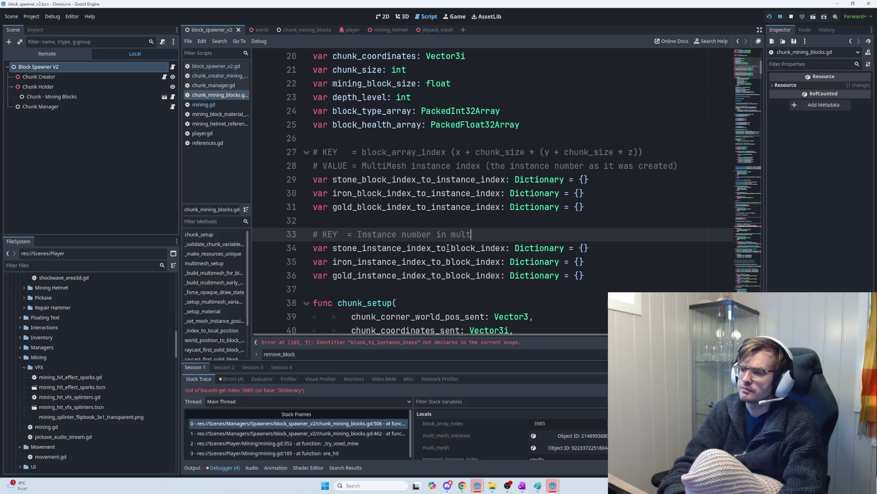
text( list)
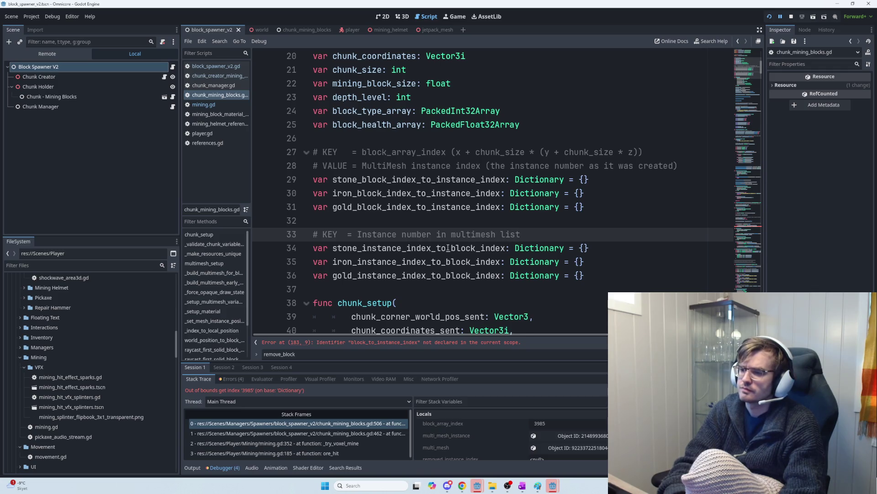
key(Return)
text(lue)
key(Up)
key(Left)
key(Left)
key(Left)
key(Down)
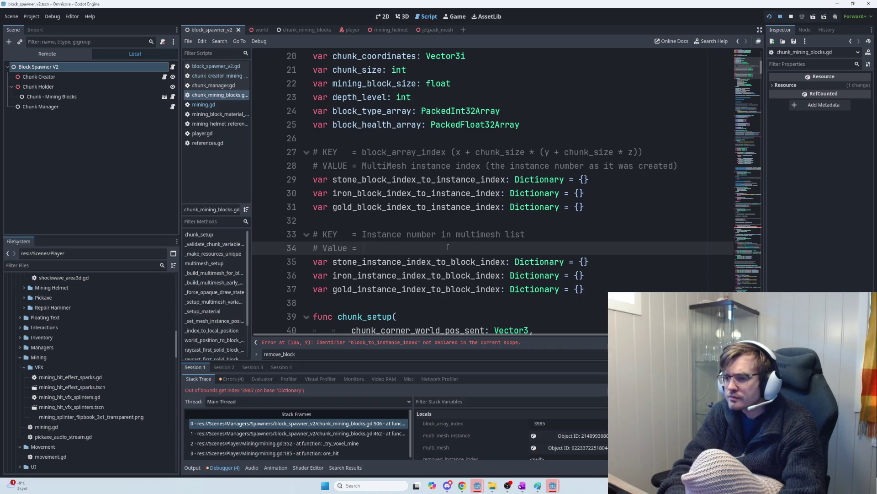
text(index)
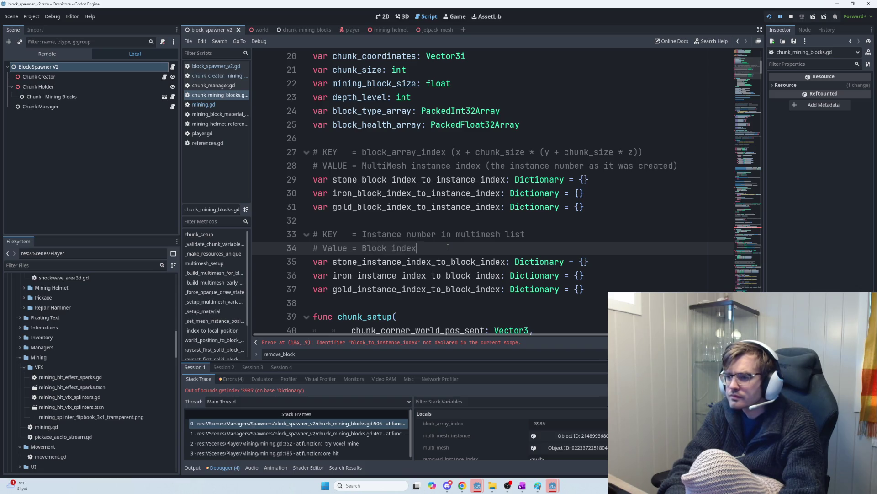
key(BackSpace)
key(BackSpace)
key(BackSpace)
key(BackSpace)
key(BackSpace)
key(BackSpace)
text(block_array_inde)
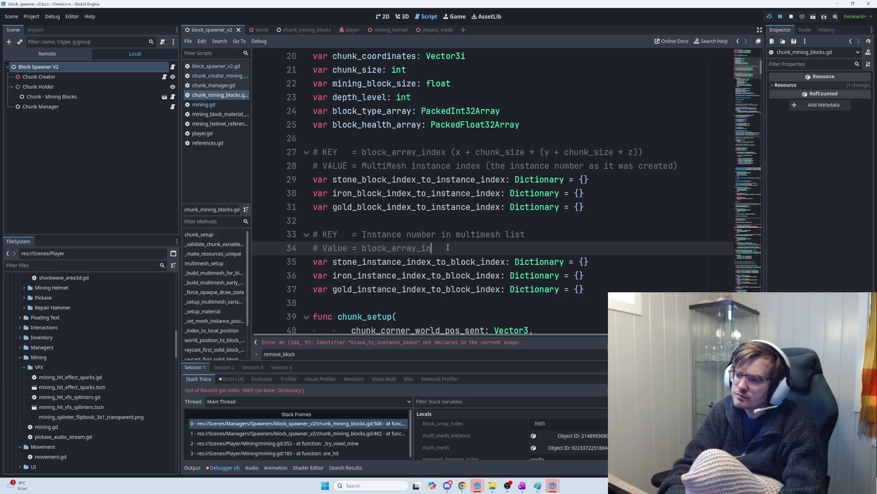
text(x)
Step: Append the index formula from line 27 to the Value comment
drag(643, 151, 450, 154)
key(ctrl+c)
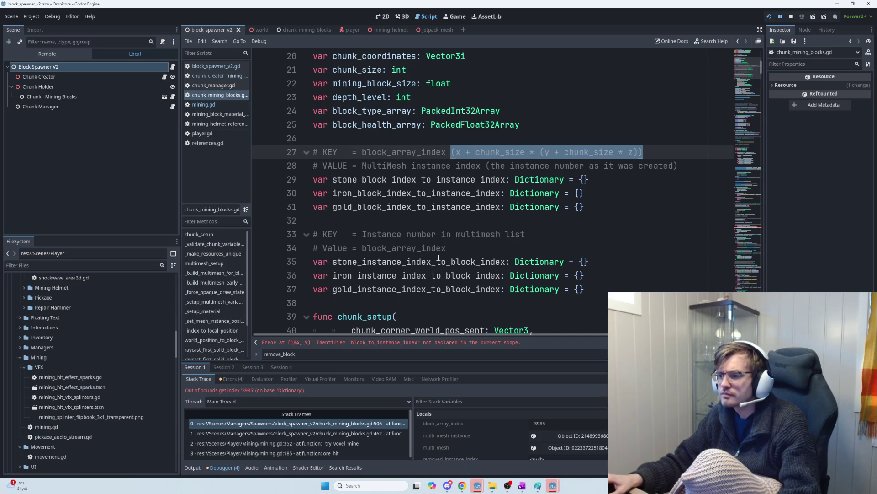
click(450, 249)
key(ctrl+v)
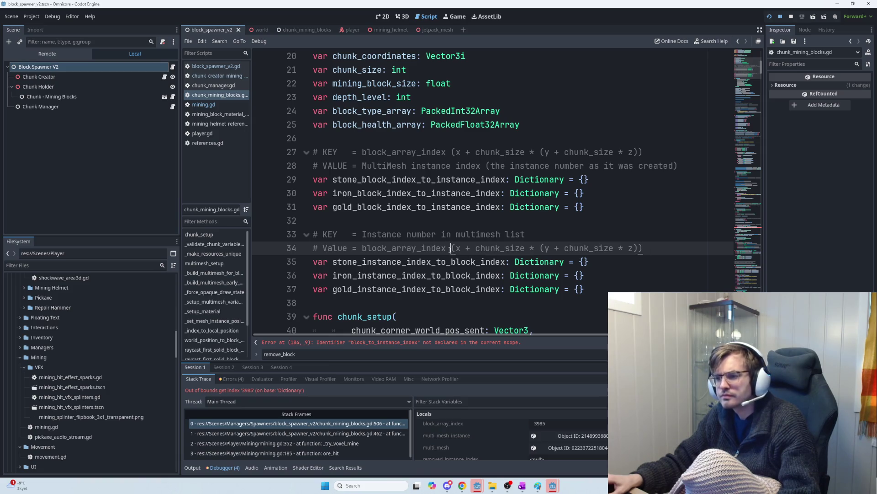
Step: Check the stone, iron and gold block-to-instance and instance-to-block dictionary names
drag(585, 290, 314, 264)
double_click(388, 207)
double_click(391, 193)
double_click(393, 181)
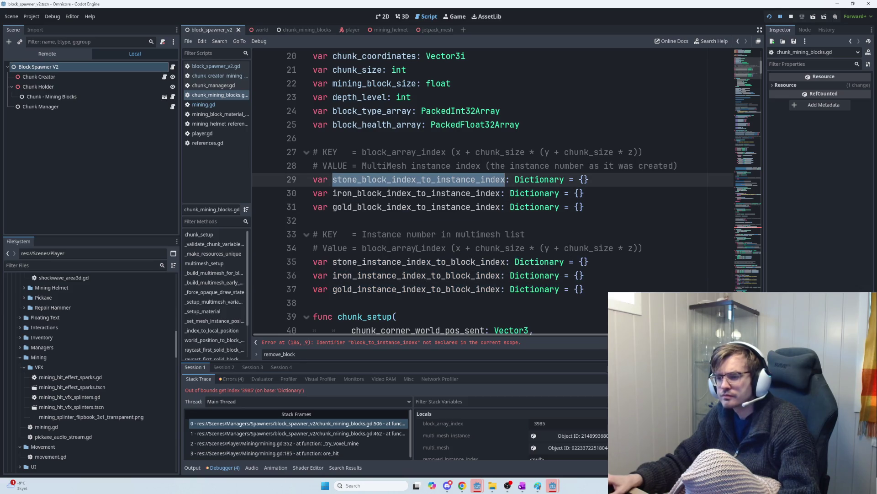
scroll(416, 249, up, 3)
scroll(416, 248, down, 3)
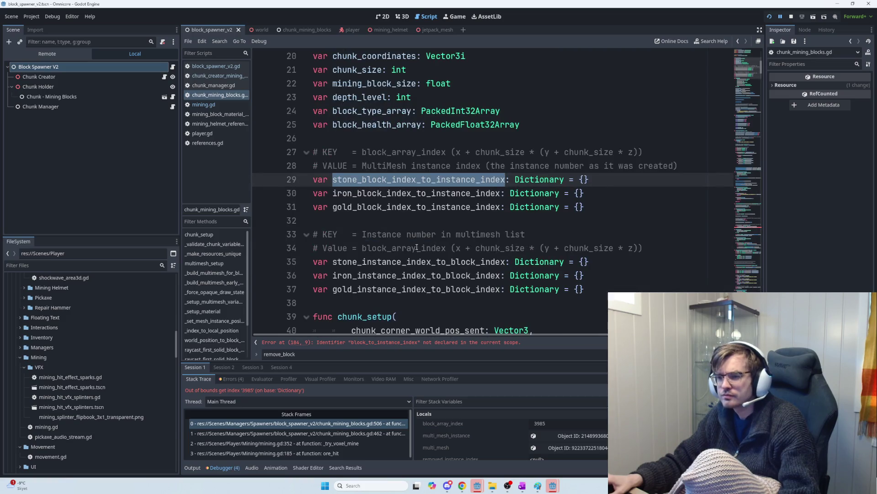
mouse_move(415, 244)
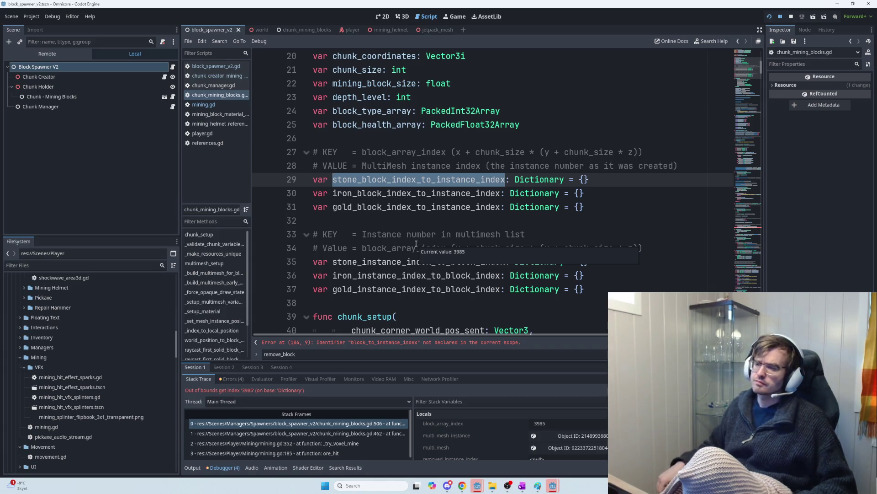
scroll(474, 179, down, 2)
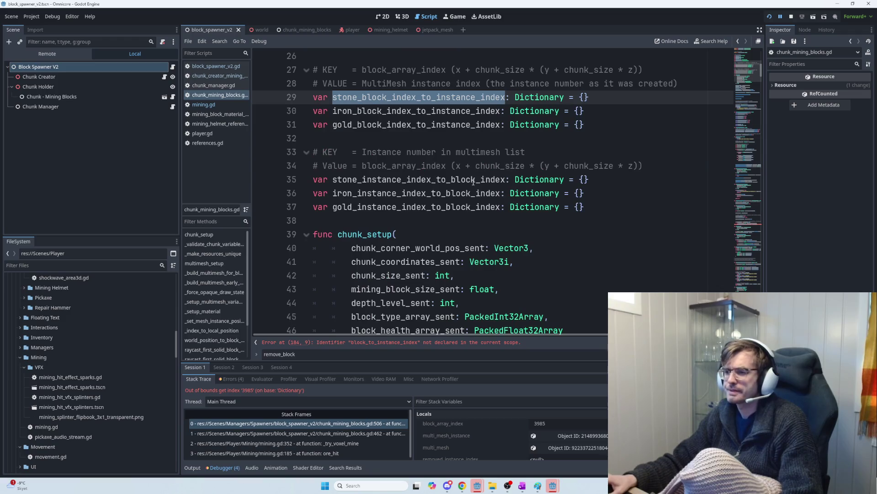
click(464, 192)
double_click(465, 180)
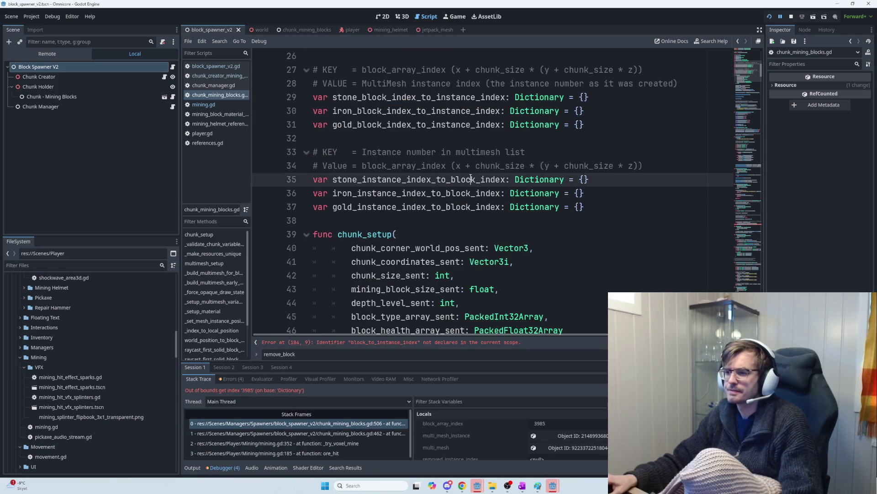
double_click(452, 98)
double_click(454, 111)
Step: Return to ChatGPT to read how both mappings get filled per MultiMesh
key(alt+Tab)
scroll(597, 275, down, 1)
scroll(597, 274, down, 2)
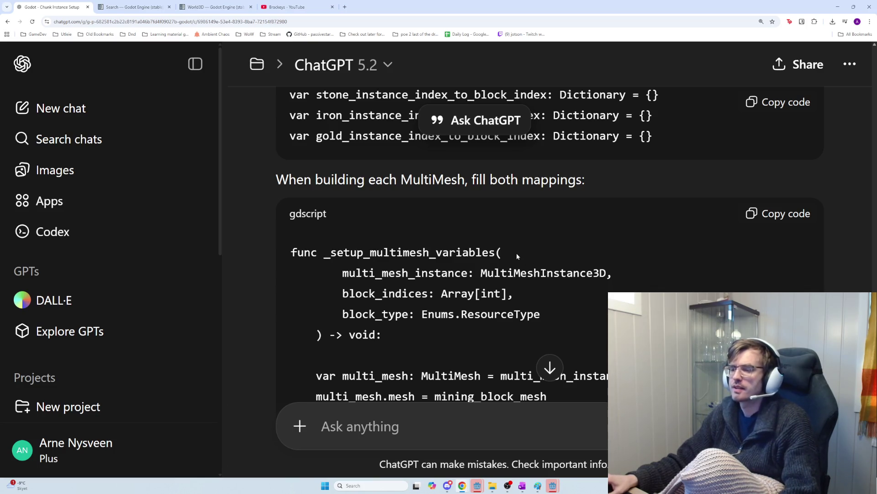
Step: Mark the sentence about filling both mappings when building each MultiMesh
drag(368, 179, 595, 189)
click(595, 189)
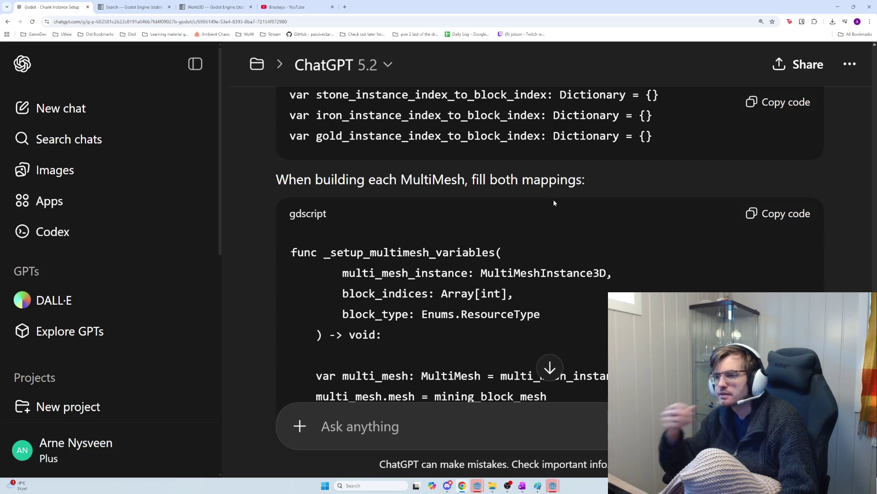
mouse_move(398, 182)
mouse_down()
mouse_move(588, 185)
mouse_move(506, 175)
mouse_move(369, 178)
mouse_move(515, 185)
mouse_up()
scroll(465, 206, up, 4)
Step: Mark the stone block-to-instance and instance-to-block names in the suggested declarations
click(489, 196)
click(479, 188)
mouse_move(391, 184)
mouse_down()
mouse_move(476, 184)
mouse_move(464, 183)
mouse_up()
click(339, 183)
drag(339, 182, 503, 191)
click(392, 266)
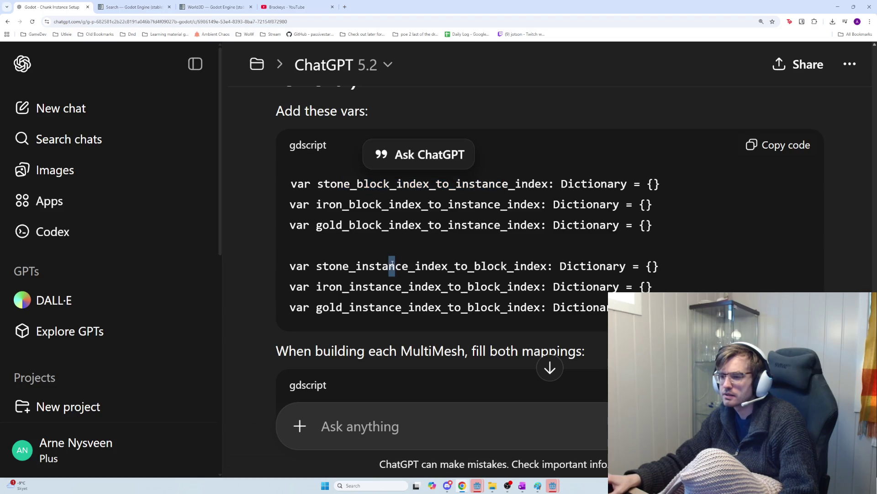
drag(349, 270, 527, 270)
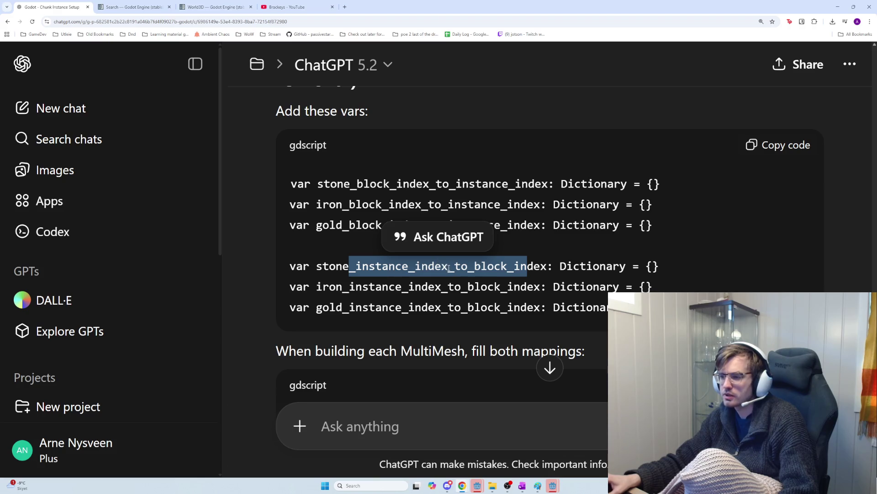
click(450, 268)
scroll(482, 282, down, 3)
scroll(483, 282, down, 2)
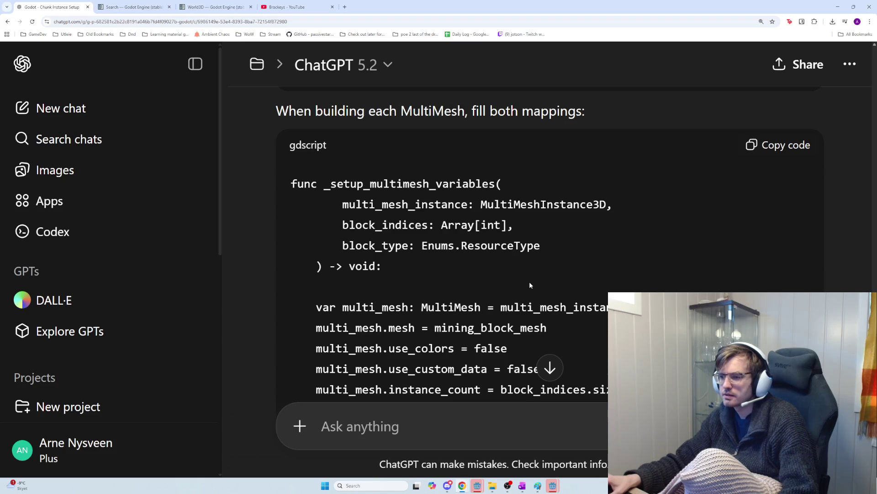
scroll(530, 284, down, 3)
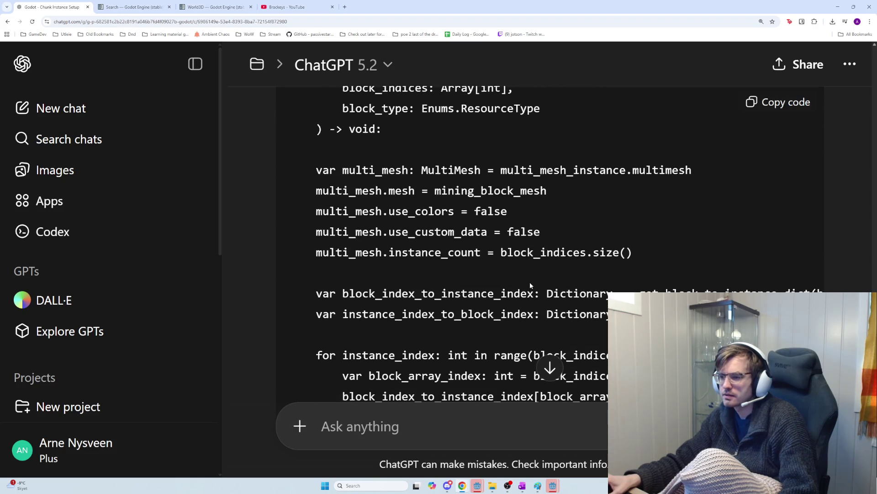
scroll(530, 283, down, 1)
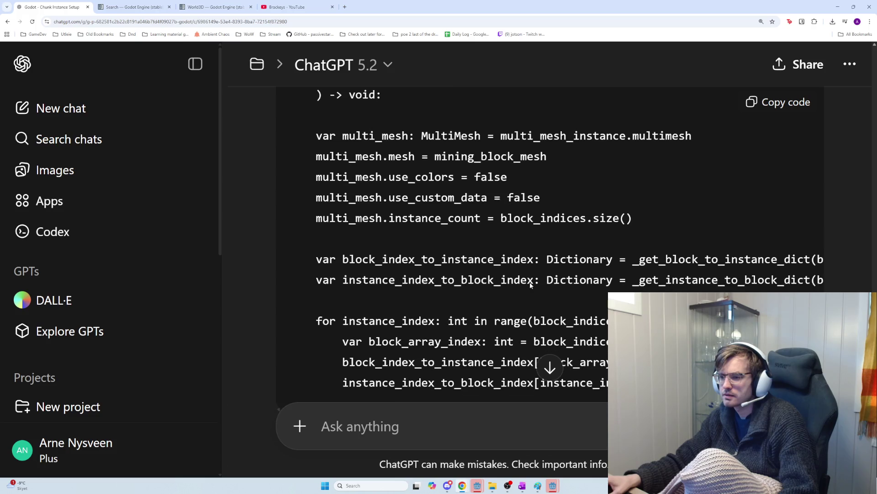
Step: Copy the two 'var ... Dictionary = _get_...' lines from the setup code
drag(314, 257, 835, 290)
key(ctrl+c)
click(440, 260)
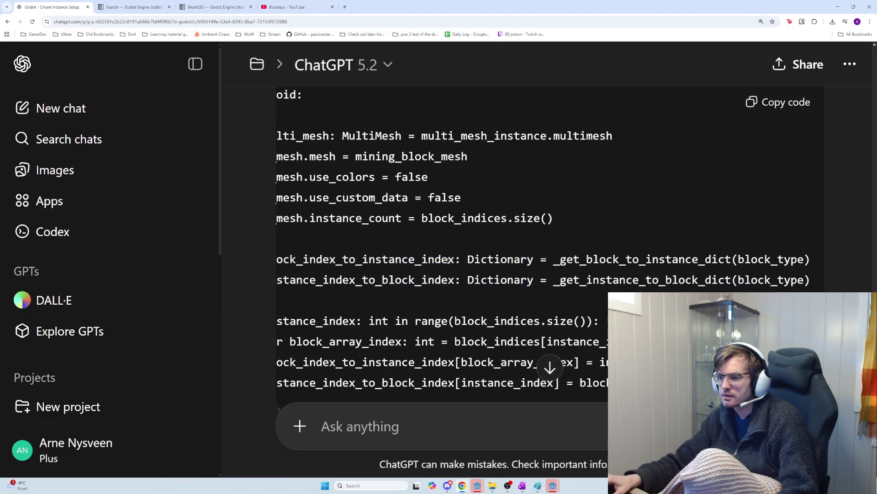
drag(547, 259, 739, 267)
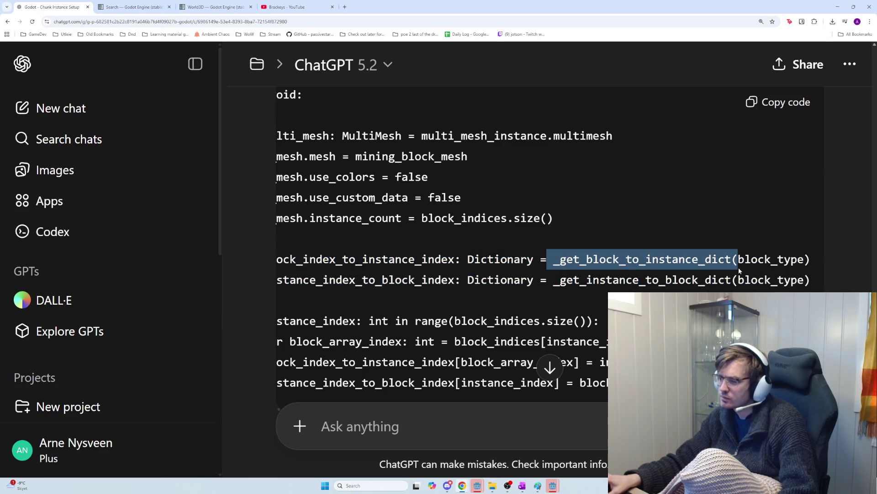
click(743, 271)
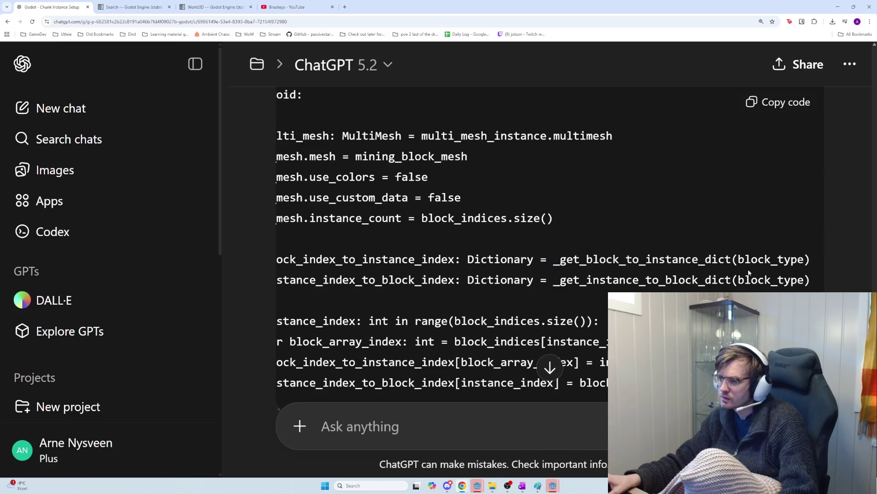
mouse_move(810, 282)
mouse_down()
mouse_move(555, 280)
mouse_move(291, 259)
mouse_move(315, 261)
mouse_up()
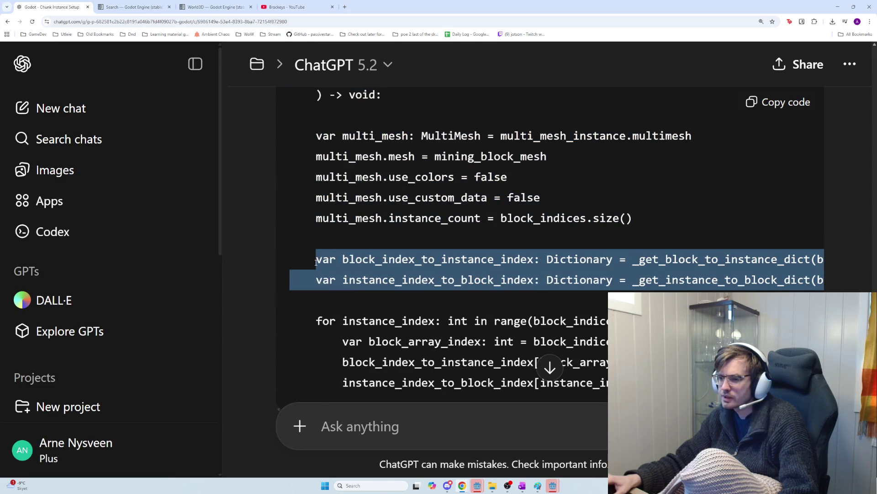
click(324, 260)
scroll(409, 264, up, 2)
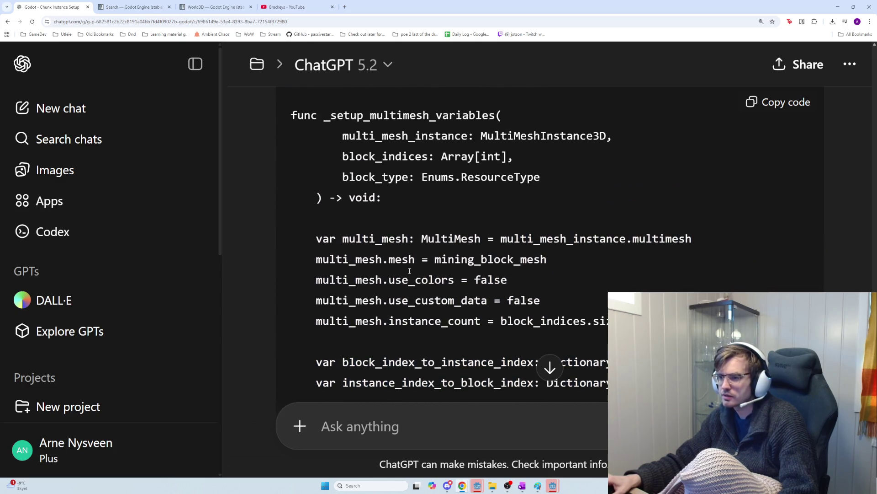
Step: Search the Godot script for 'setup' to find _setup_multimesh_variables()
key(alt+Tab)
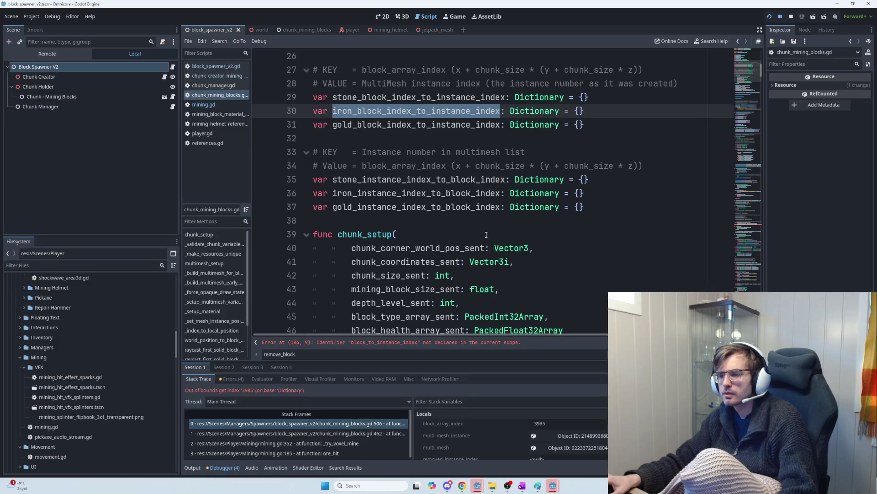
scroll(485, 234, down, 5)
click(528, 244)
key(ctrl+f)
text(setup)
key(Return)
key(alt+Tab)
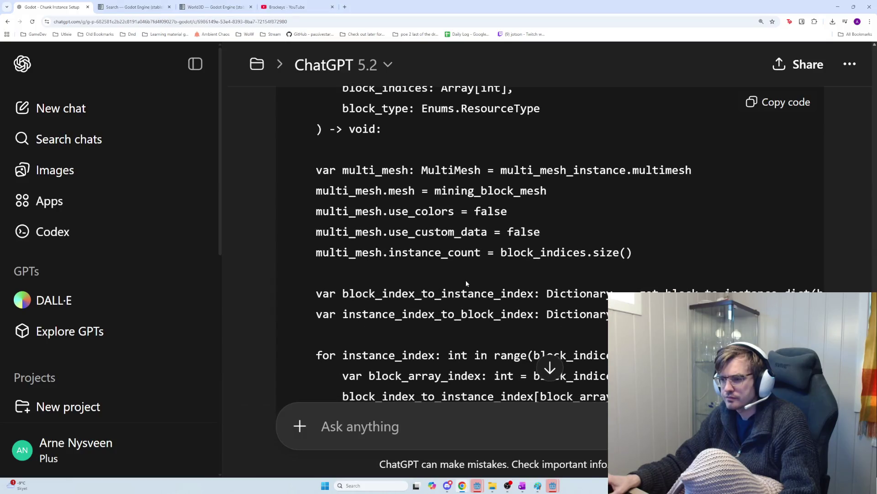
scroll(468, 284, down, 2)
Step: Paste the two mapping Dictionary declarations into the Godot setup function
key(alt+Tab)
key(ctrl+v)
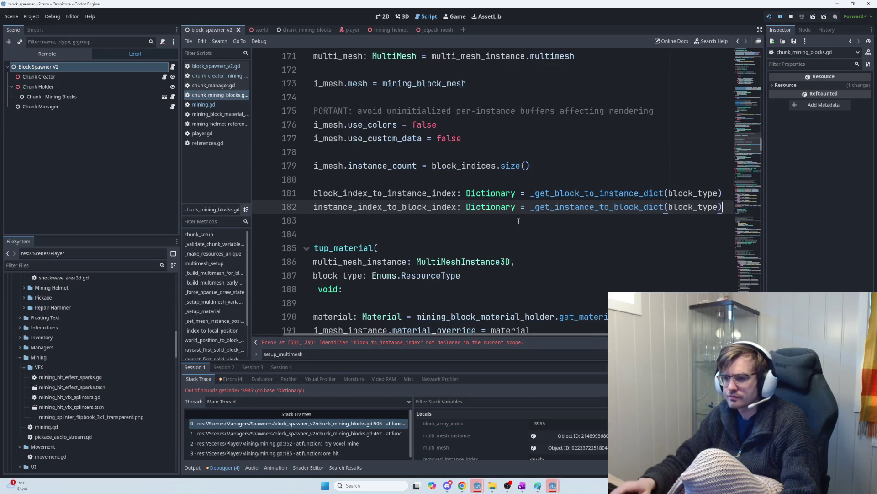
key(alt+Tab)
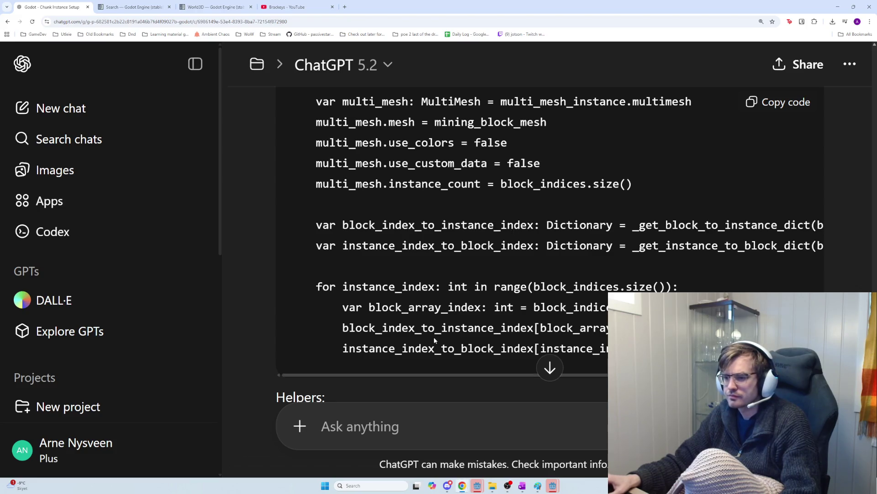
Step: Select ChatGPT's suggested four-line for-loop that fills both index dictionaries
scroll(413, 378, down, 1)
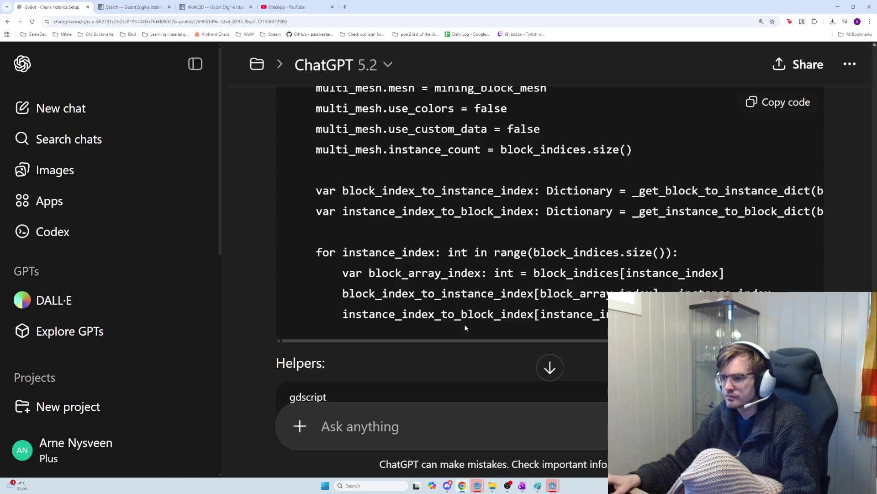
scroll(500, 236, down, 2)
drag(323, 185, 550, 205)
click(550, 204)
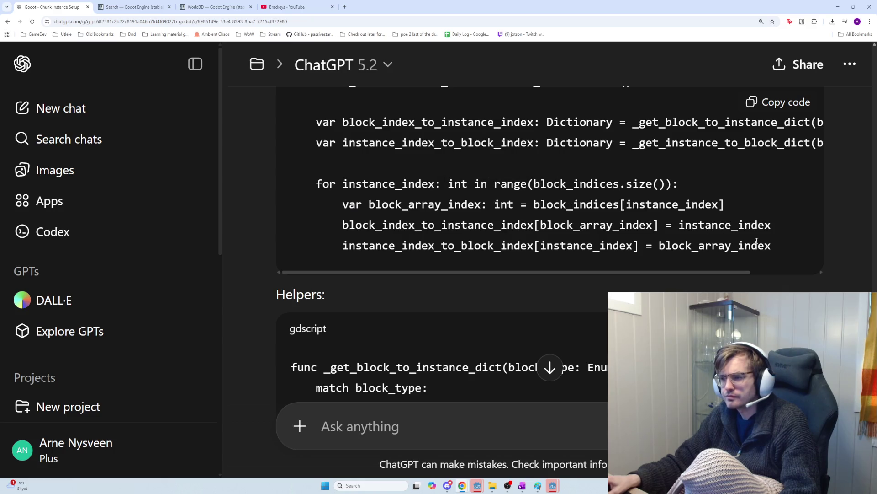
drag(343, 204, 725, 210)
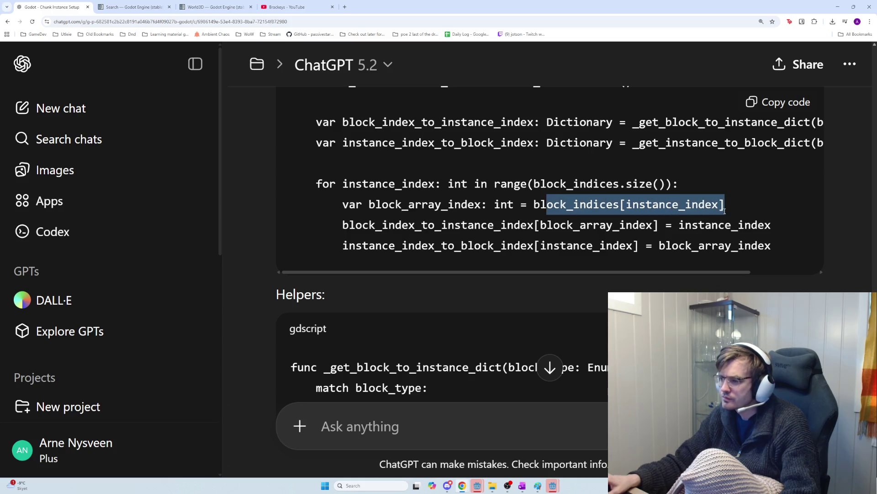
mouse_move(342, 225)
mouse_down()
mouse_move(728, 227)
mouse_move(776, 247)
mouse_move(309, 179)
mouse_up()
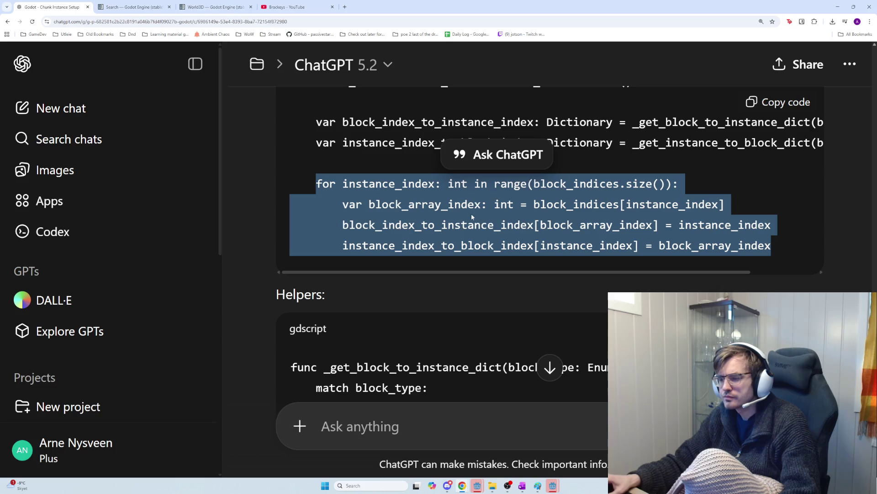
key(alt+Tab)
Step: Paste the for-loop onto empty line 184 below the dictionary declarations
click(388, 229)
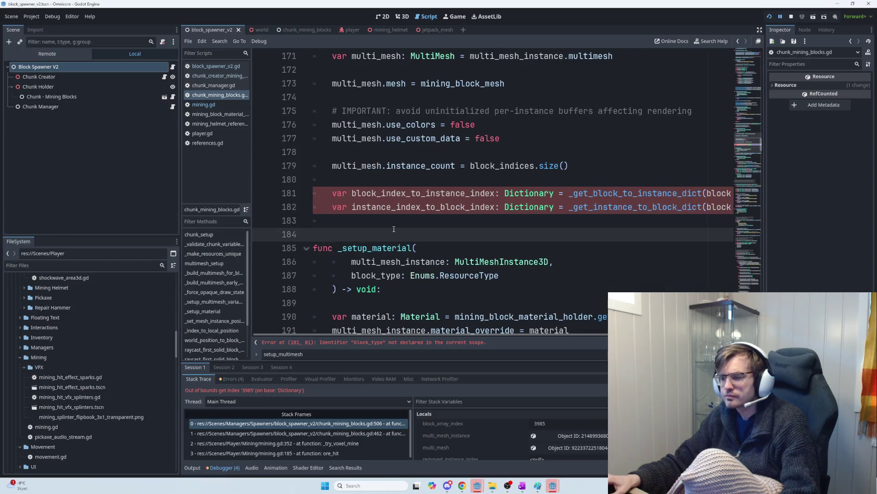
key(ctrl+v)
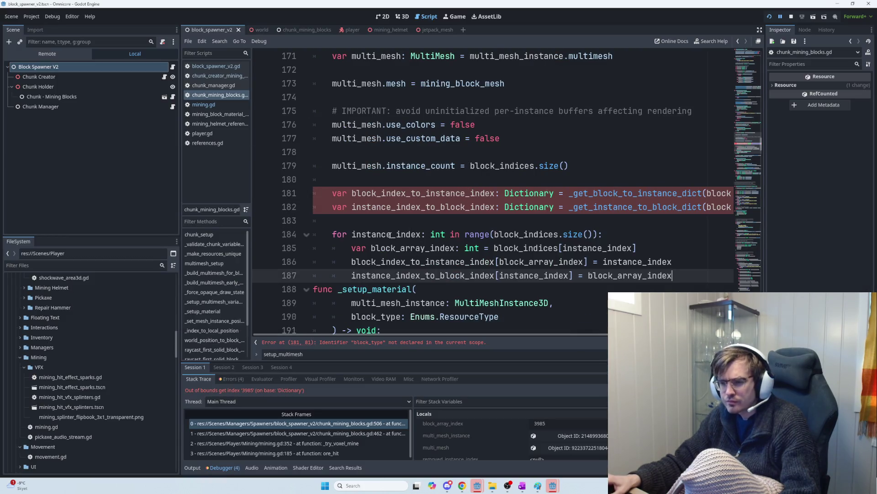
double_click(389, 234)
mouse_move(457, 244)
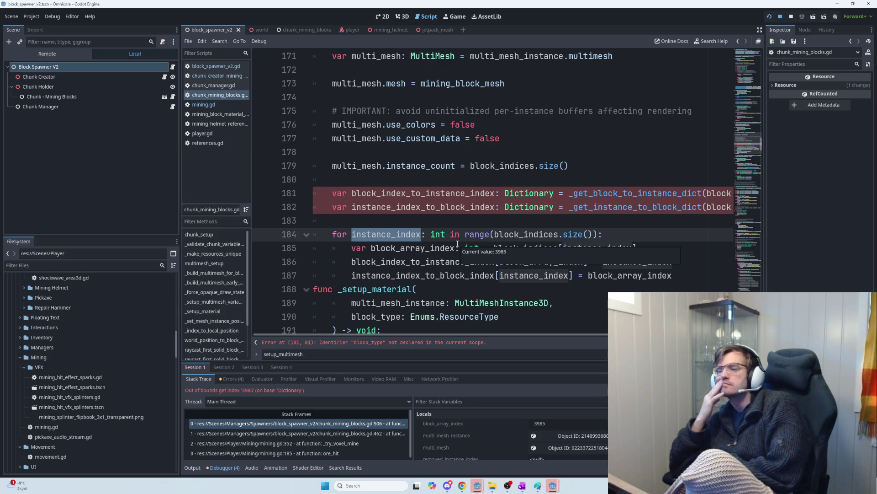
Step: Inspect block_indices, block_array_index and block_index_to_instance_index in the loop on lines 184–187
click(601, 234)
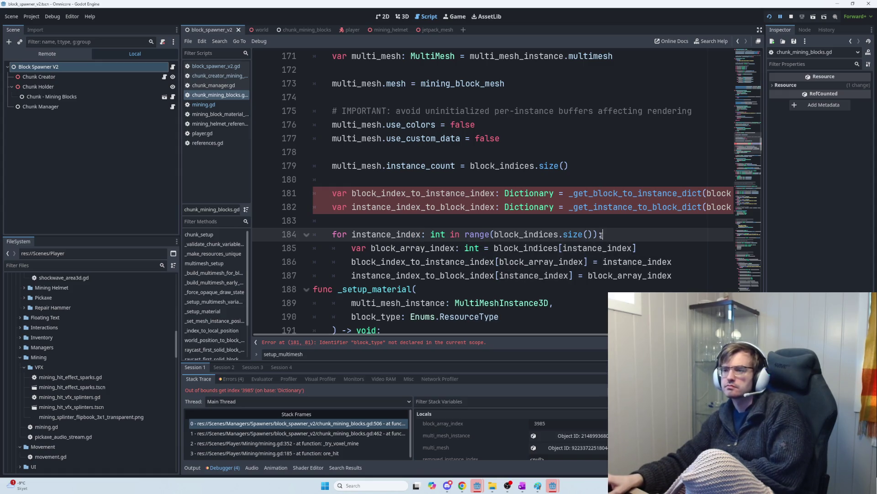
double_click(517, 235)
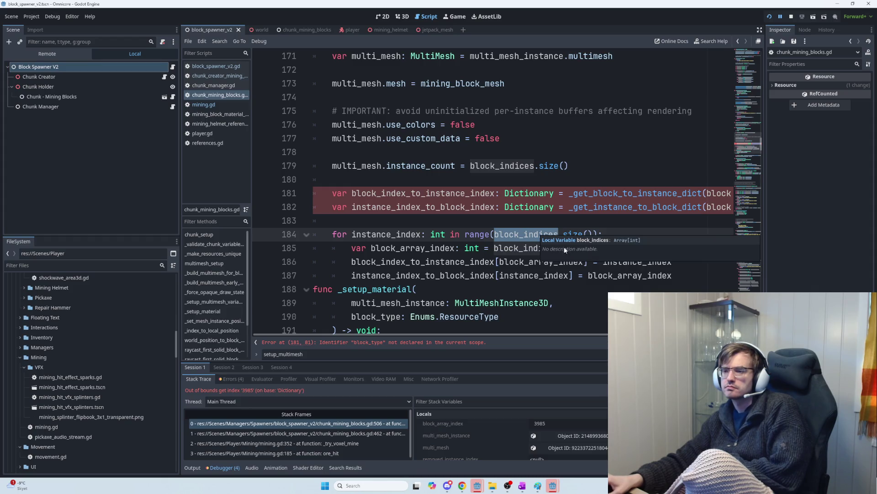
double_click(420, 249)
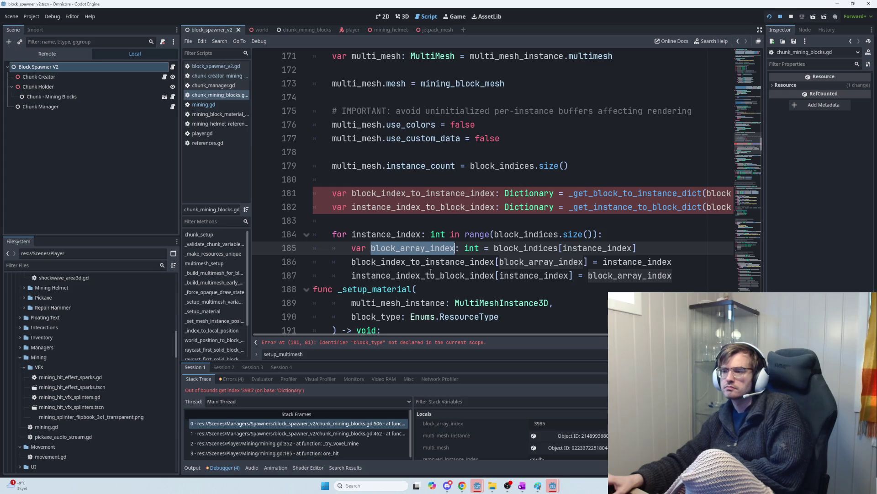
mouse_move(431, 272)
drag(350, 262, 496, 261)
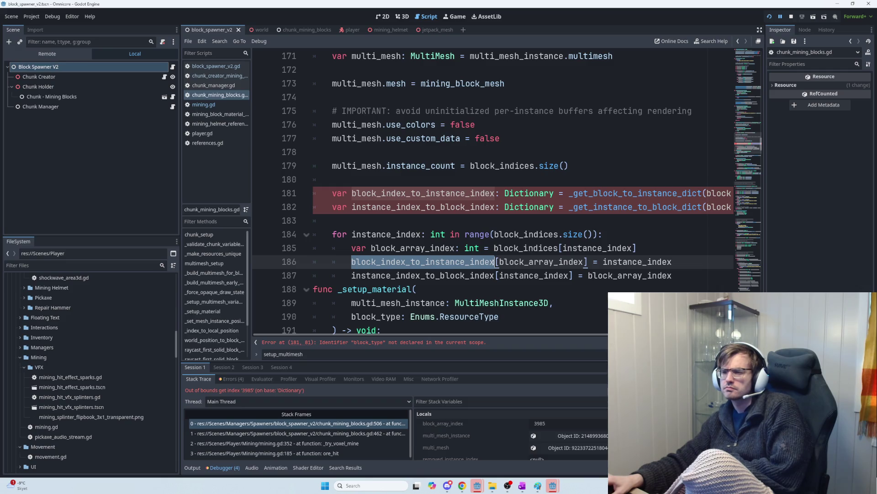
mouse_move(351, 261)
mouse_down()
mouse_move(529, 263)
mouse_move(640, 289)
mouse_move(670, 279)
mouse_up()
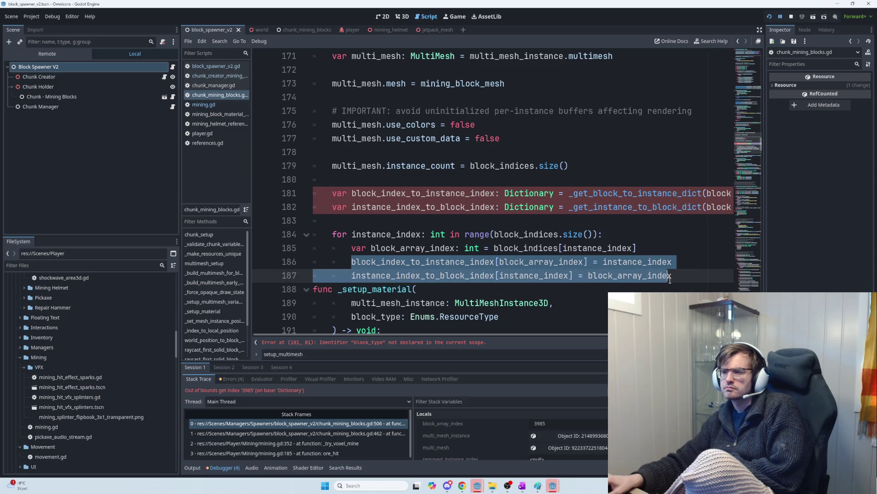
key(alt+Tab)
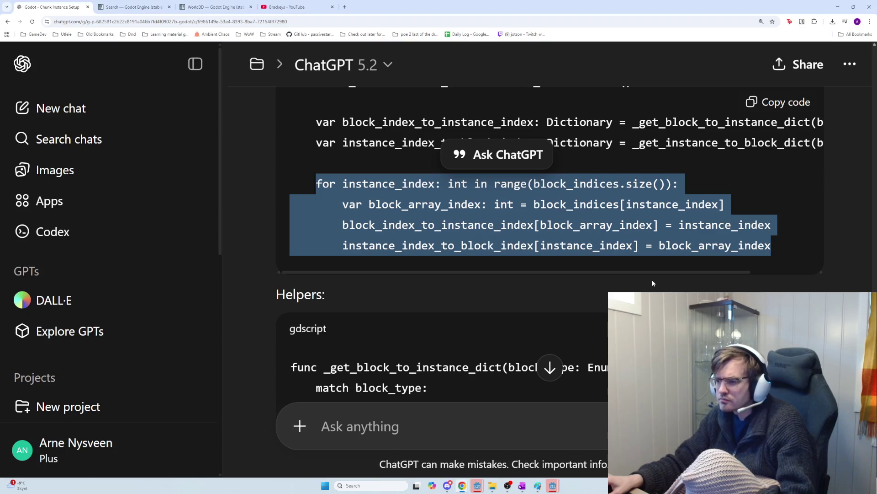
Step: Compare the _get_..._dict calls in ChatGPT's code against the script
scroll(618, 269, up, 2)
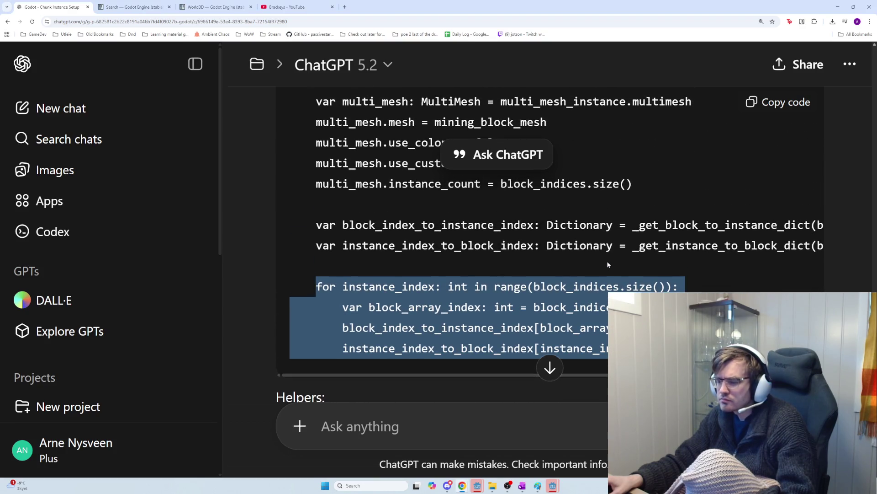
scroll(607, 264, up, 2)
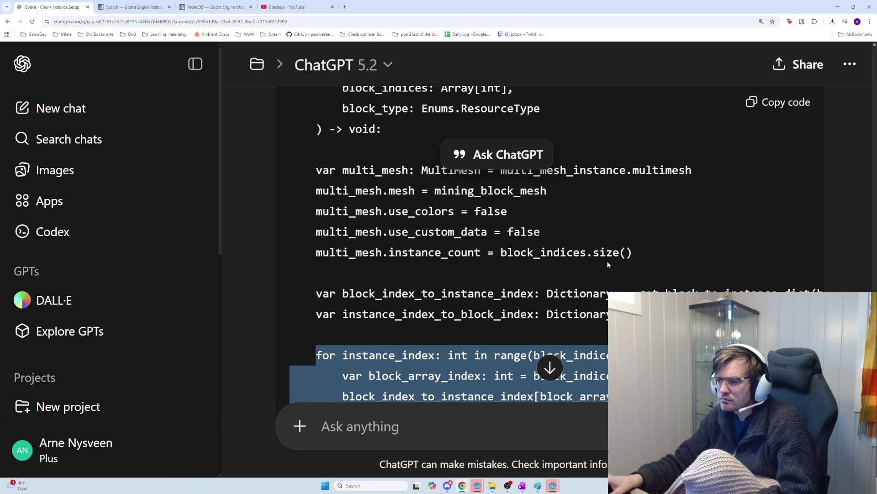
key(alt+Tab)
key(alt+Tab)
scroll(615, 266, down, 1)
drag(626, 264, 802, 273)
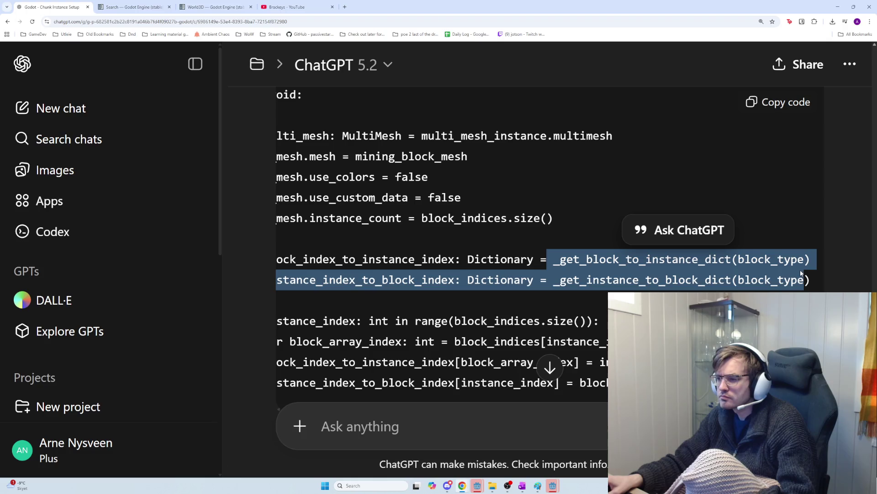
key(alt+Tab)
Step: Leave blank lines after line 187 so _setup_material() starts at line 190
scroll(598, 275, down, 1)
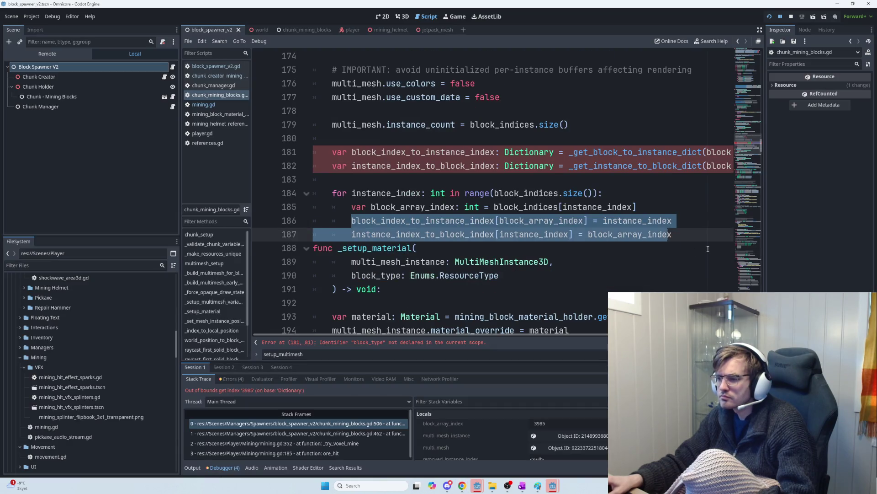
click(701, 238)
key(Return)
key(Return)
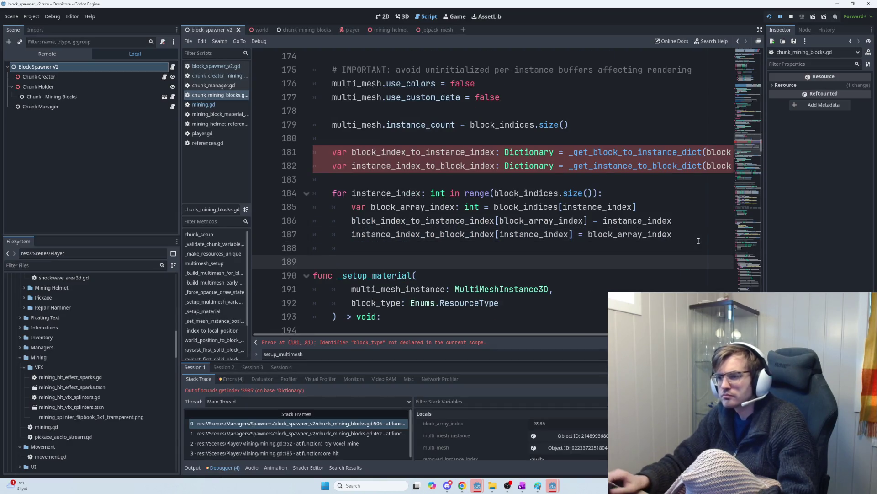
Step: Review the multimesh setup function above the new mapping loop
scroll(698, 240, up, 4)
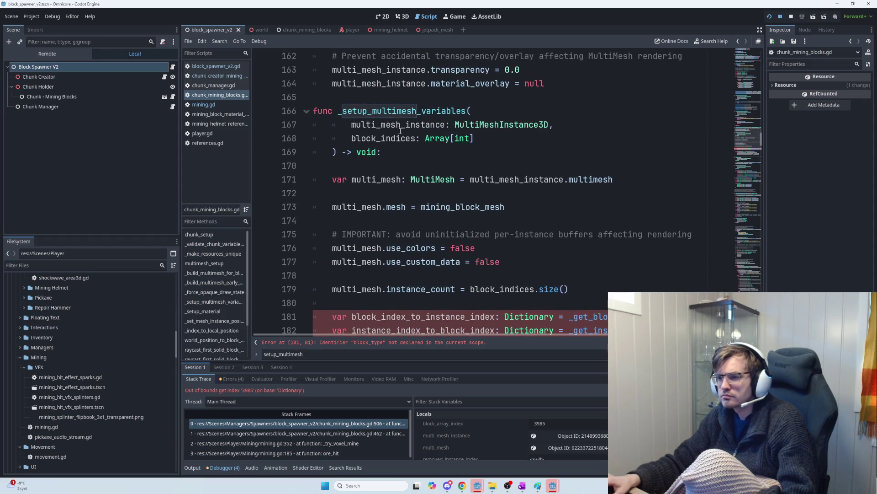
mouse_move(433, 138)
scroll(422, 144, down, 2)
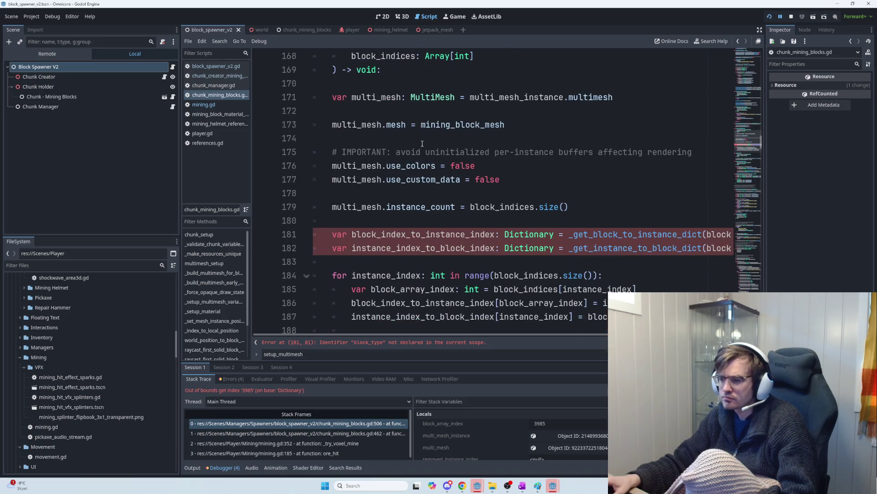
Step: Scroll ChatGPT's answer down to the Helpers block of dictionary functions
key(alt+Tab)
scroll(412, 364, down, 3)
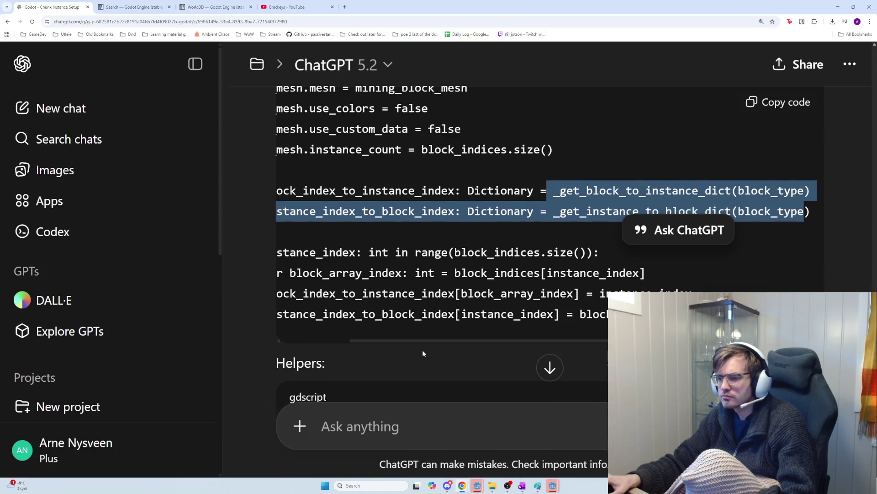
scroll(412, 365, down, 6)
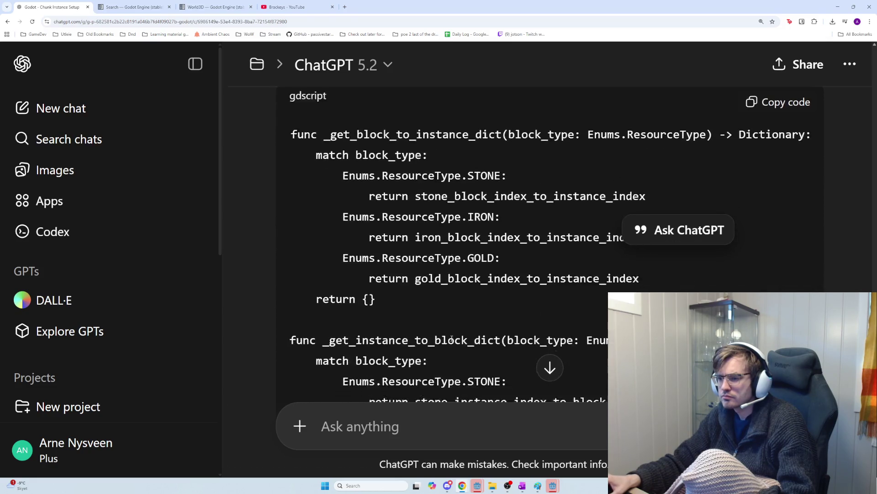
scroll(452, 339, down, 2)
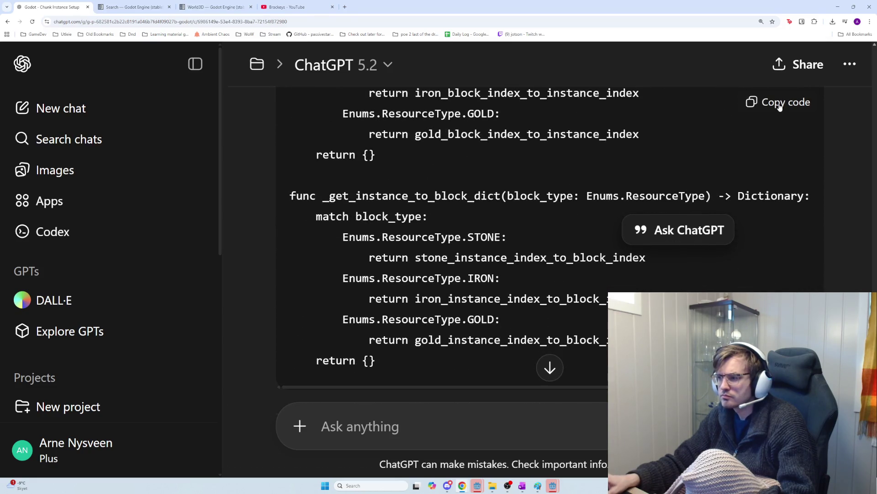
key(alt+Tab)
scroll(370, 288, down, 1)
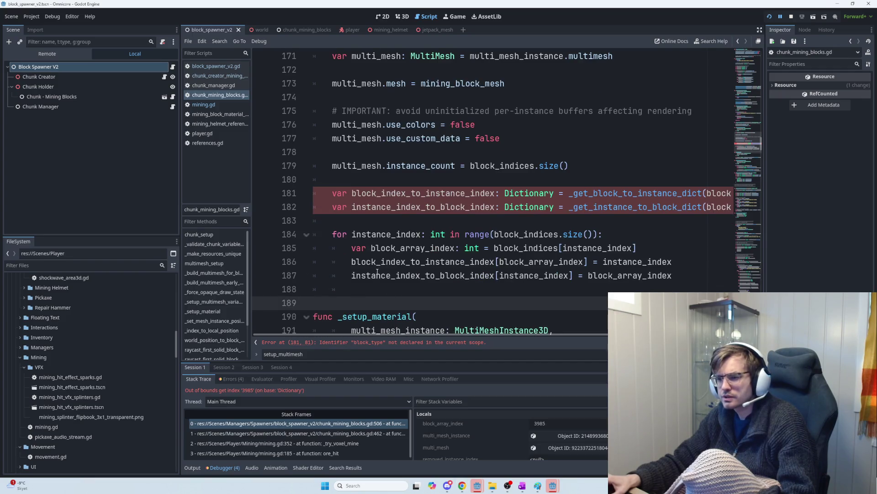
click(421, 296)
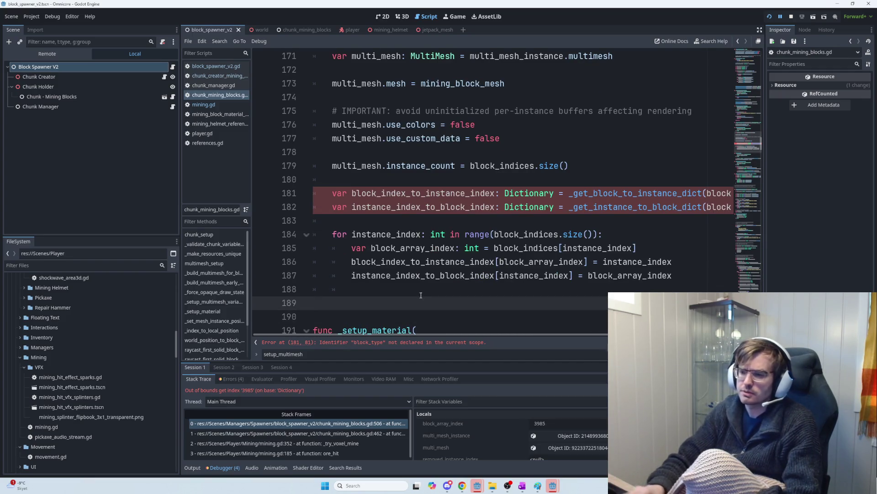
text(func _get_block_to_instance_dict(block_type: Enums.ResourceType) -> Dictionary: 	match block_type: 		Enums.ResourceType.STONE: 			return stone_block_index_to_instance_index 		Enums.ResourceType.IRON: 			return iron_block_index_to_instance_index 		Enums.ResourceType.GOLD: 			return gold_block_index_to_instance_index 	return {}  func _get_instance_to_block_dict(block_type: Enums.ResourceType) -> Dictionary: 	match block_type: 		Enums.ResourceType.STONE: 			return stone_instance_index_to_block_index 		Enums.ResourceType.IRON: 			return iron_instance_index_to_block_index 		Enums.ResourceType.GOLD: 			return gold_instance_index_to_block_index 	return {})
scroll(436, 282, up, 3)
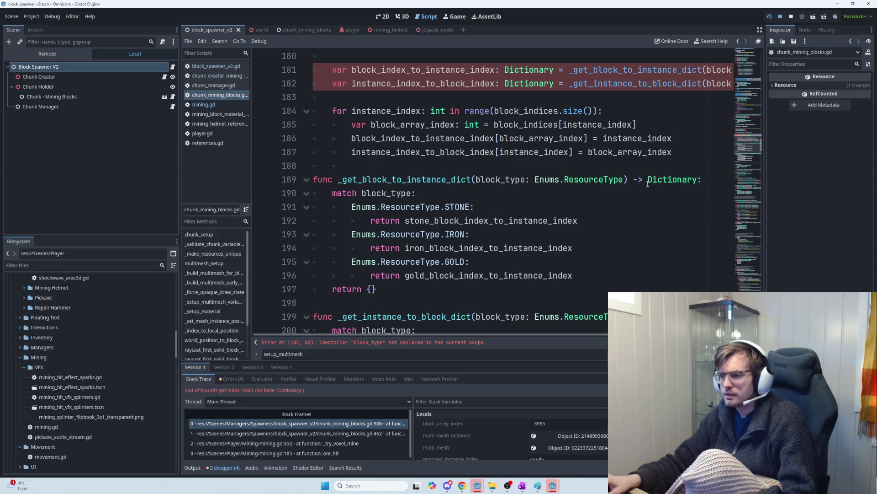
mouse_move(405, 221)
mouse_down()
mouse_move(579, 221)
mouse_move(405, 221)
mouse_up()
click(578, 221)
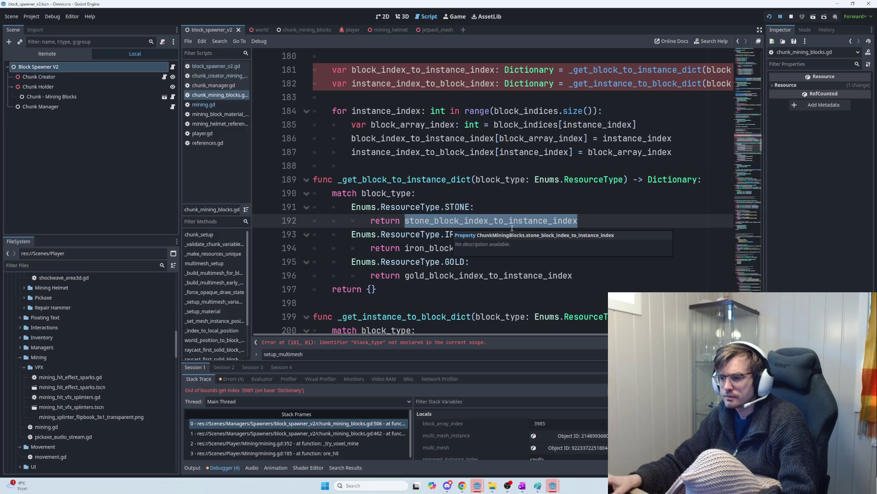
double_click(450, 222)
key(ctrl+f)
key(Return)
key(shift+Return)
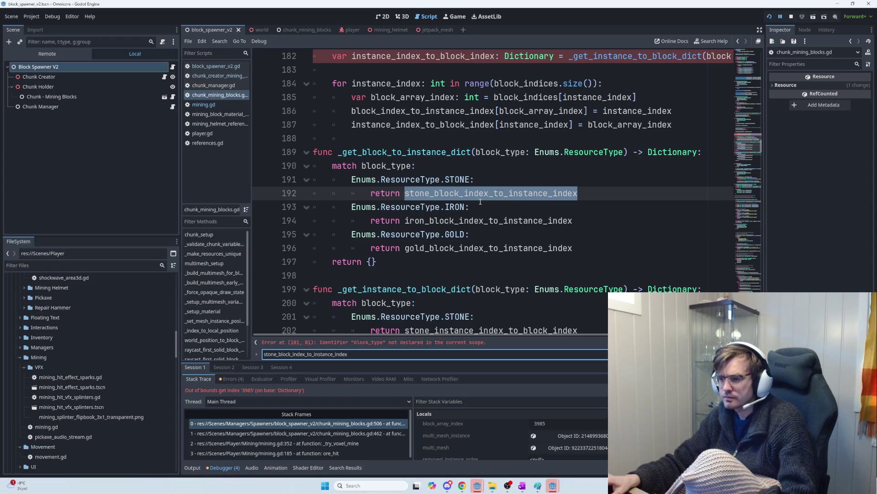
mouse_move(458, 198)
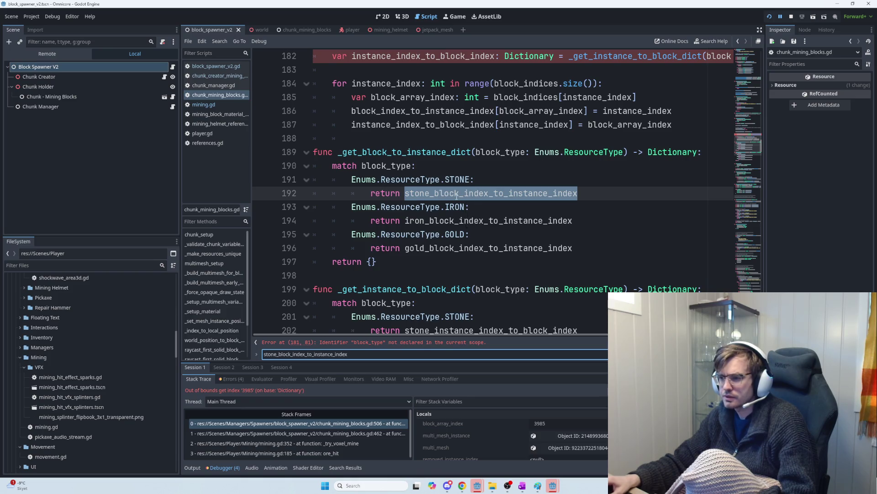
double_click(465, 221)
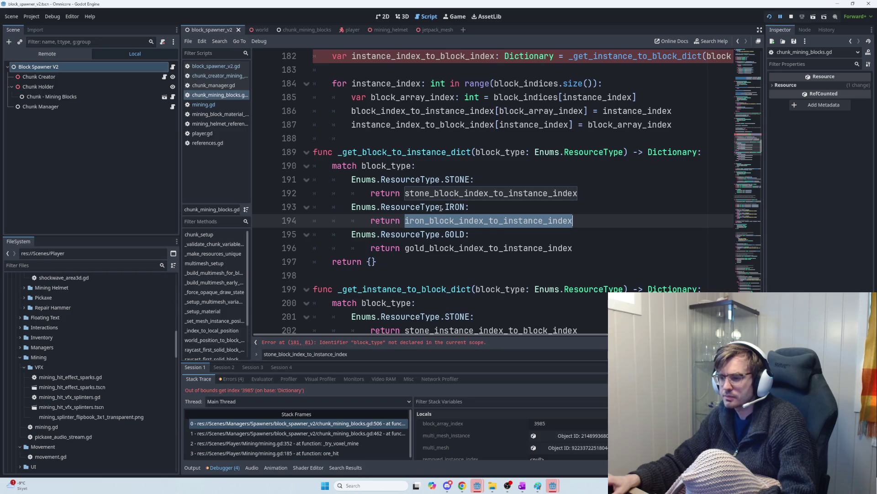
click(441, 207)
click(453, 221)
double_click(454, 221)
double_click(475, 249)
scroll(491, 211, down, 3)
double_click(492, 208)
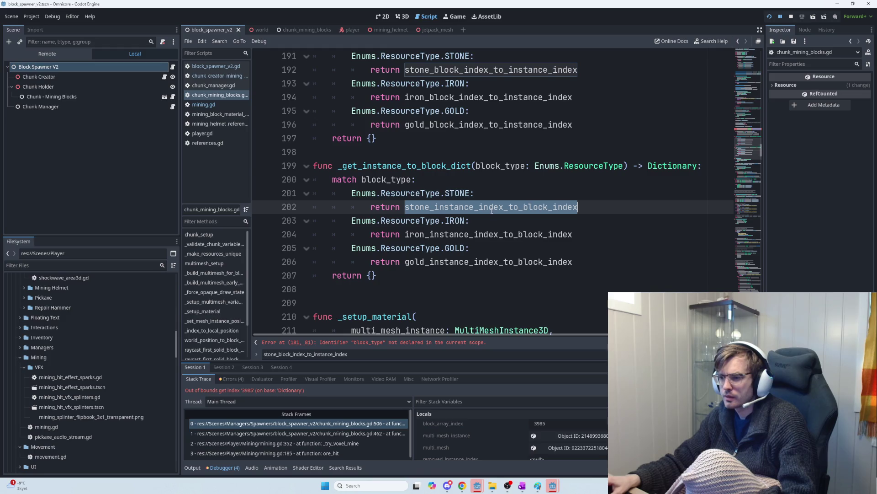
mouse_move(492, 214)
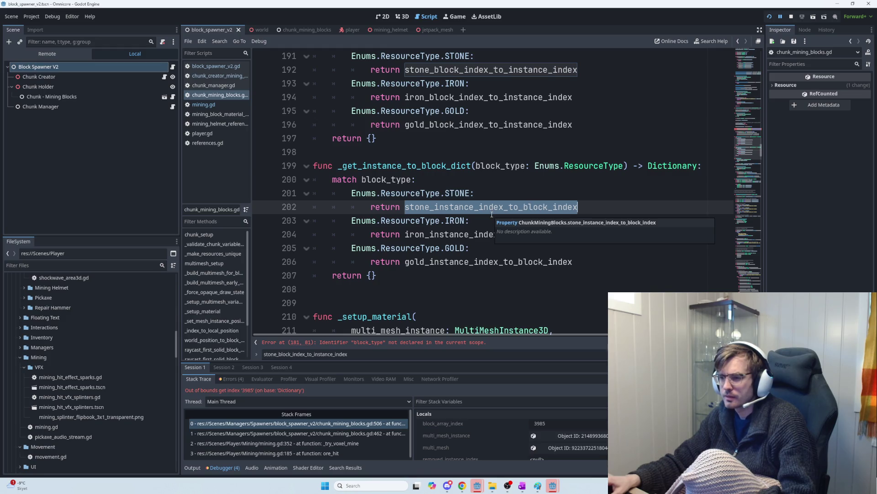
scroll(499, 236, down, 1)
scroll(487, 246, up, 5)
scroll(488, 245, up, 2)
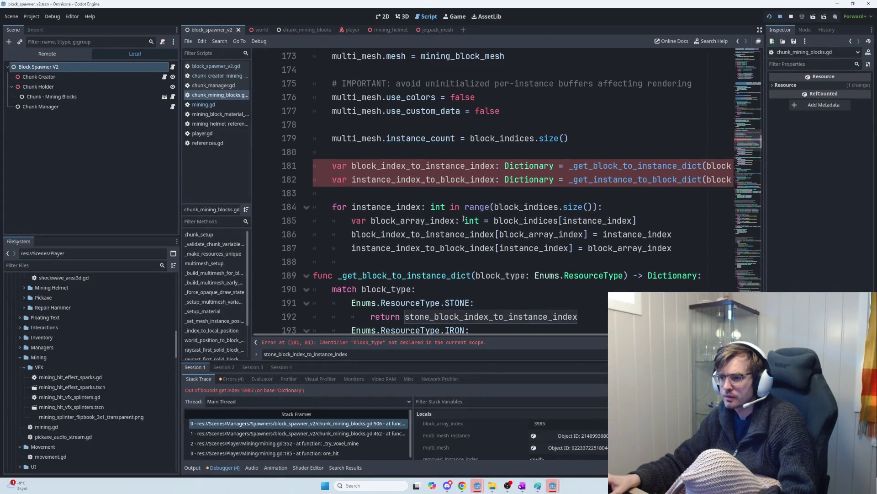
double_click(439, 167)
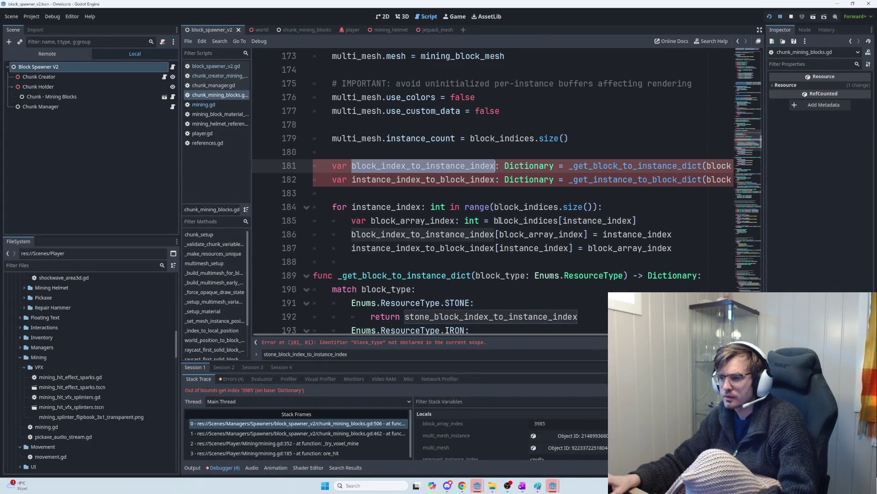
click(511, 179)
drag(553, 165, 499, 165)
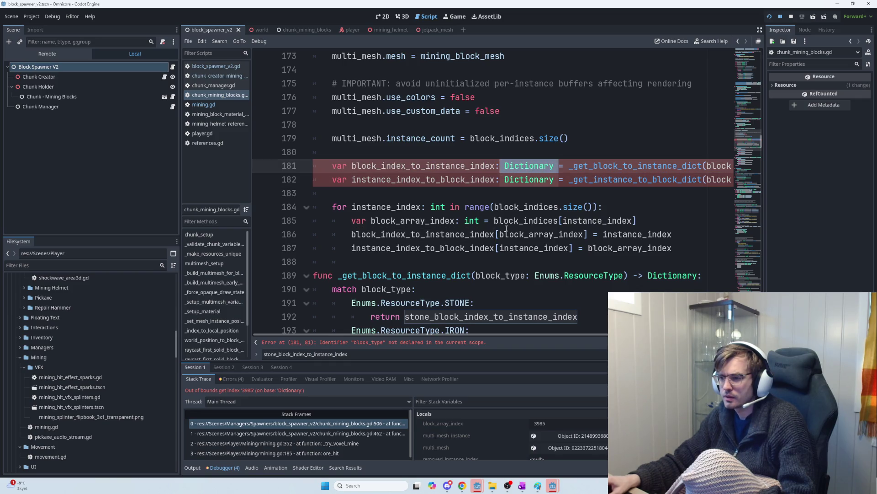
scroll(510, 218, down, 6)
scroll(500, 262, up, 4)
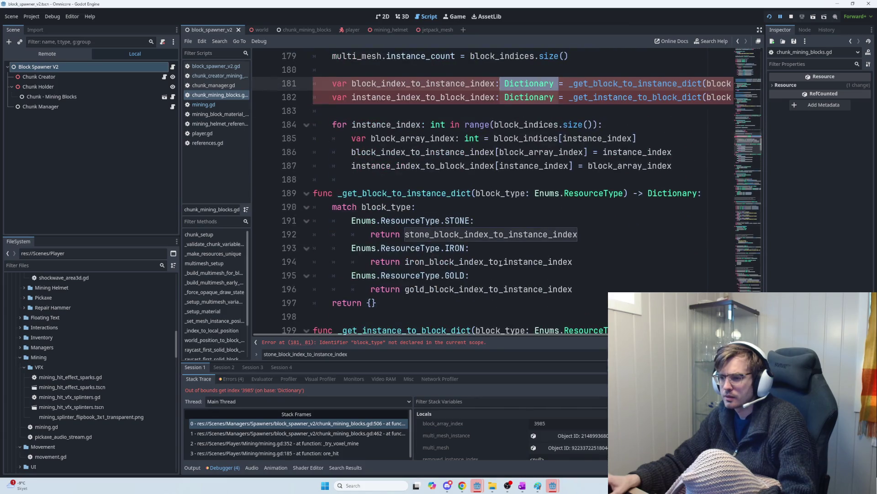
scroll(501, 269, up, 3)
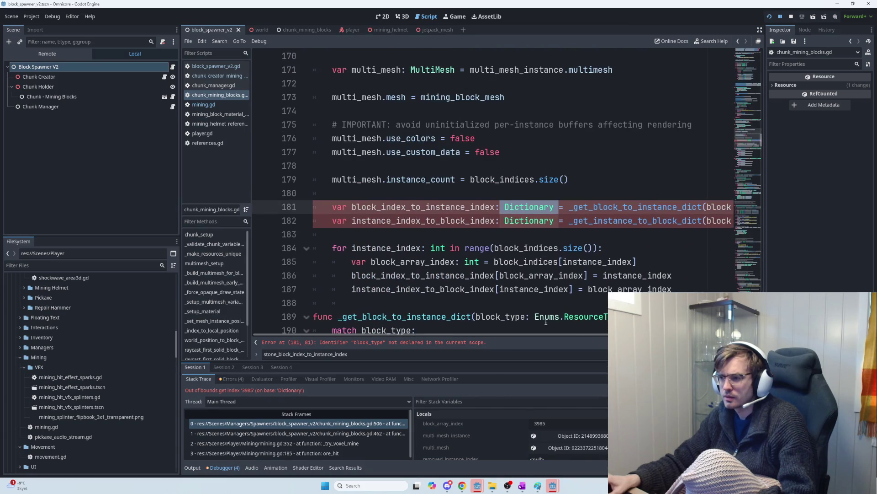
scroll(550, 337, right, 3)
click(550, 342)
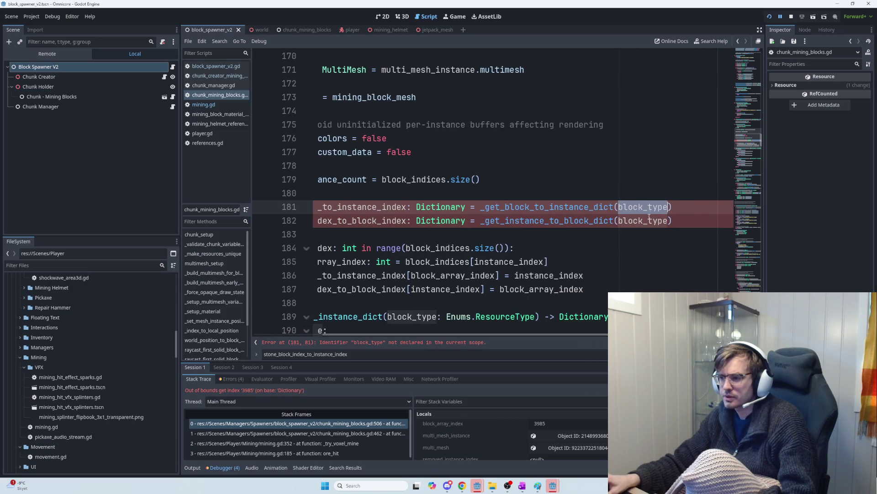
scroll(503, 331, left, 3)
scroll(517, 330, up, 2)
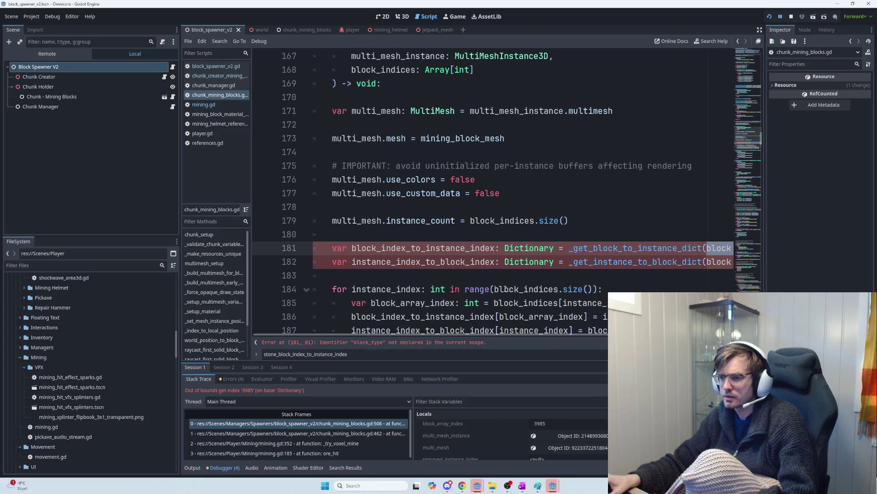
key(alt+Tab)
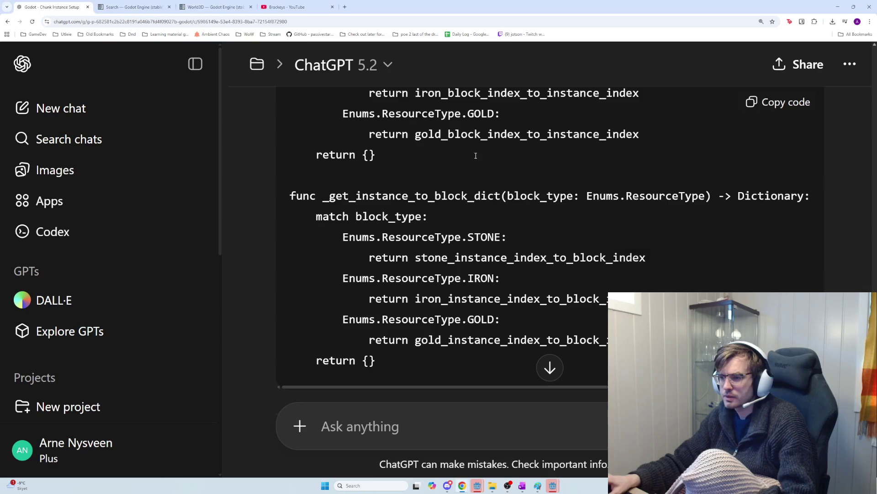
scroll(577, 260, up, 4)
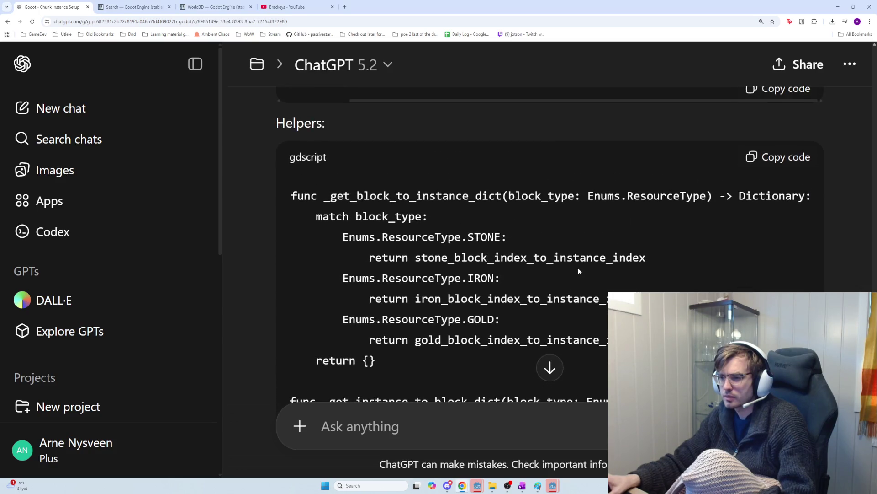
key(alt+Tab)
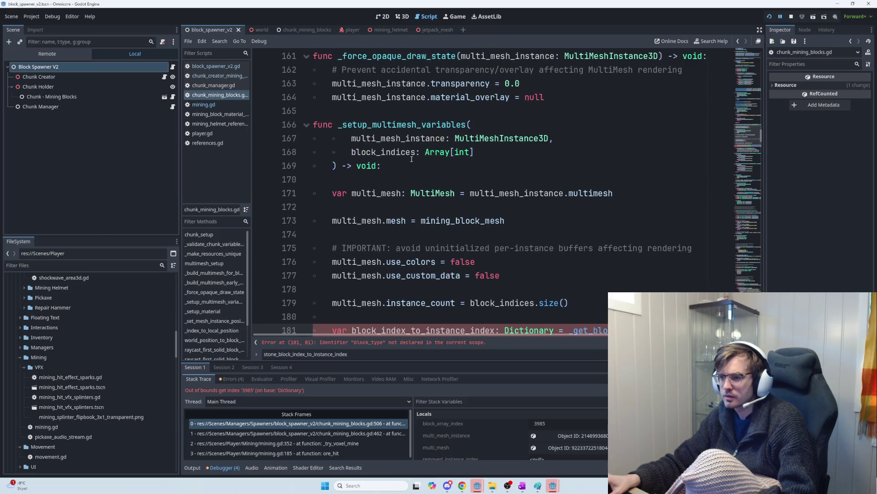
Step: Search for _setup_multimesh_variables to find its call and its definition on line 166
scroll(416, 158, up, 1)
scroll(430, 171, down, 2)
scroll(445, 186, up, 1)
scroll(465, 196, up, 5)
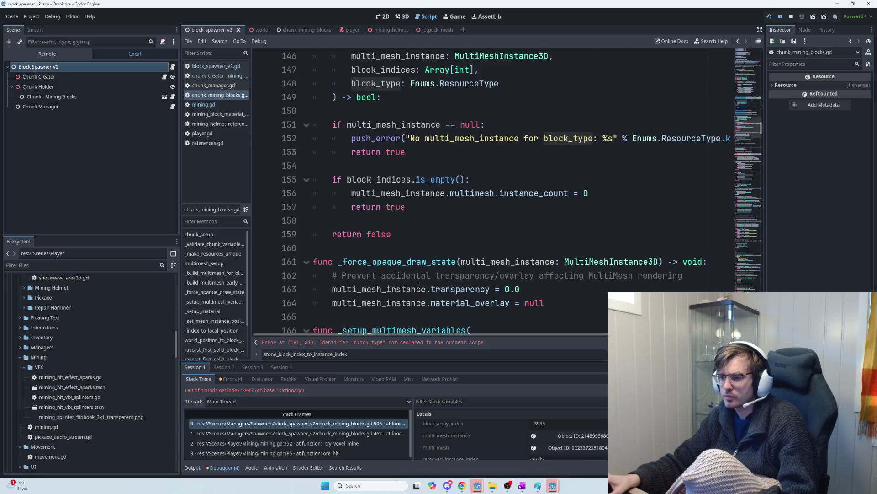
scroll(396, 291, down, 1)
double_click(396, 289)
key(ctrl+f)
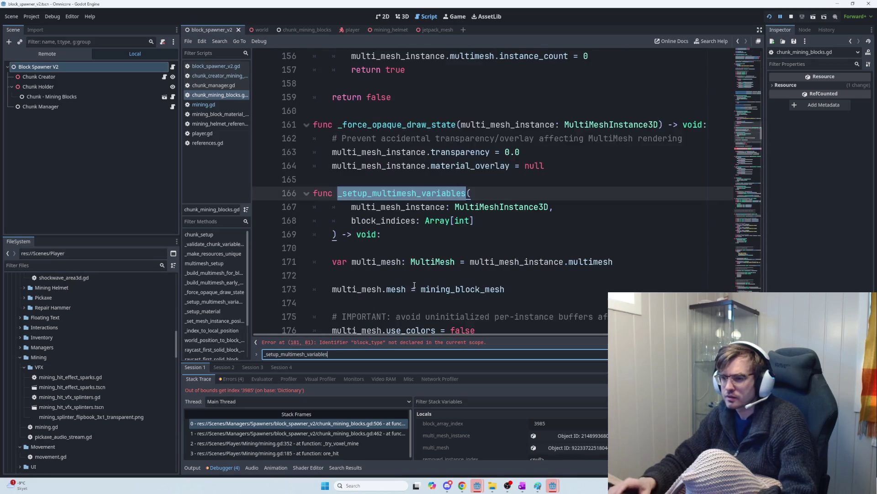
key(Return)
scroll(430, 244, up, 3)
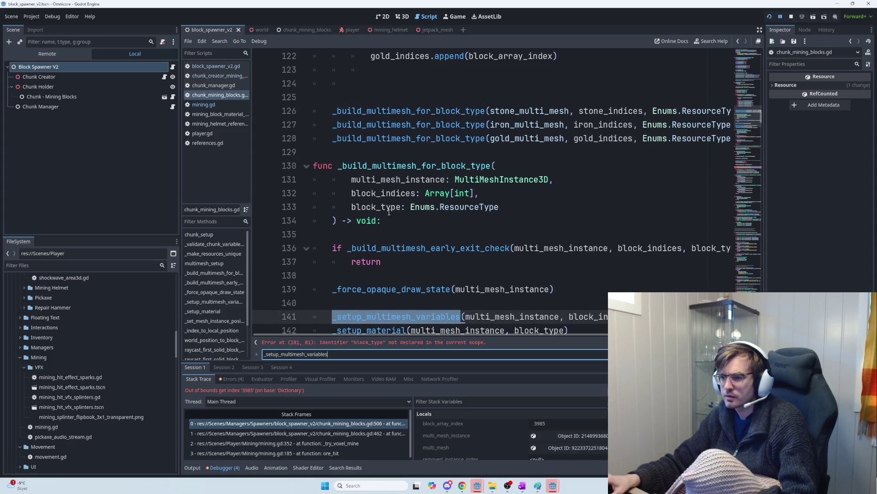
scroll(401, 223, down, 1)
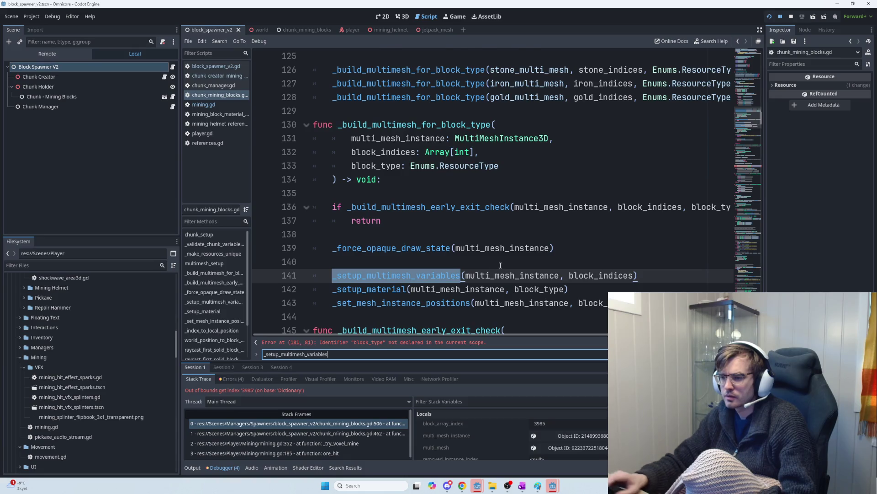
key(Return)
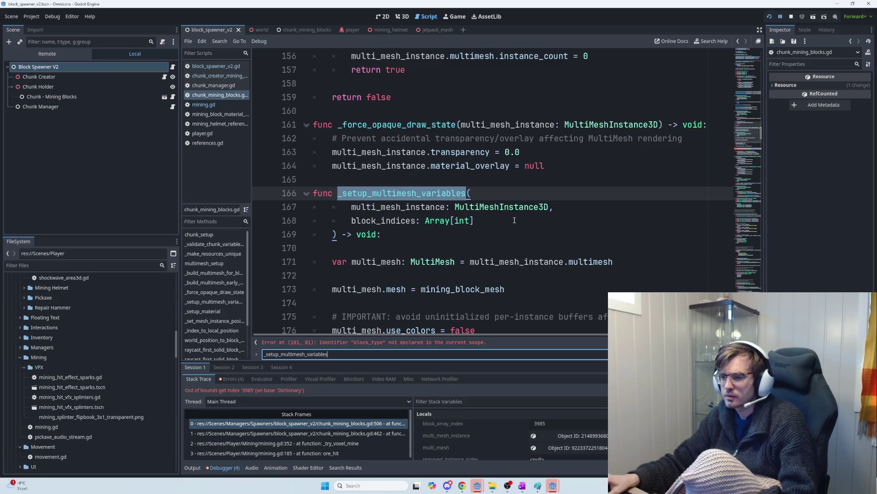
Step: Add ', block_type' after block_indices in the call on line 141
click(586, 209)
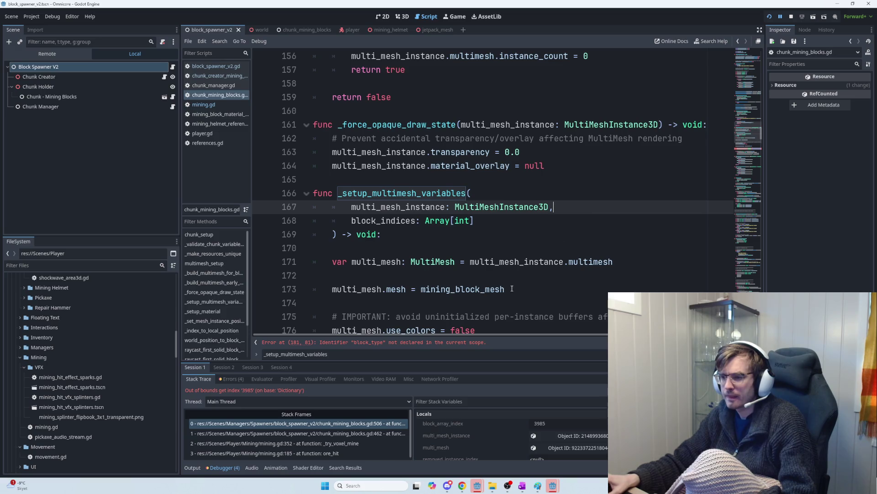
key(ctrl+f)
key(Return)
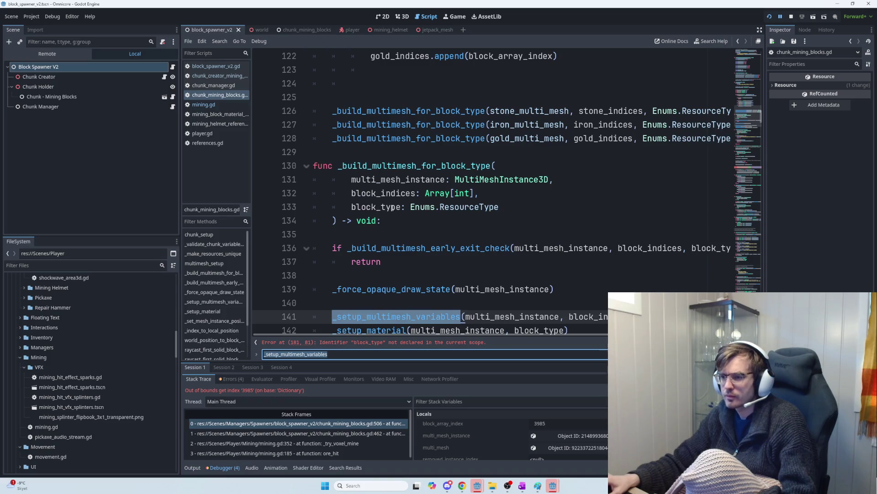
scroll(434, 228, down, 2)
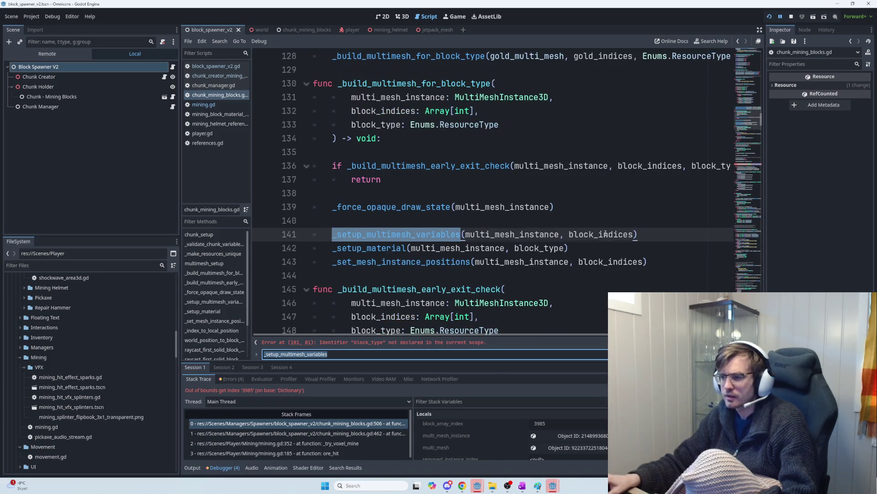
click(634, 234)
text(, block_type)
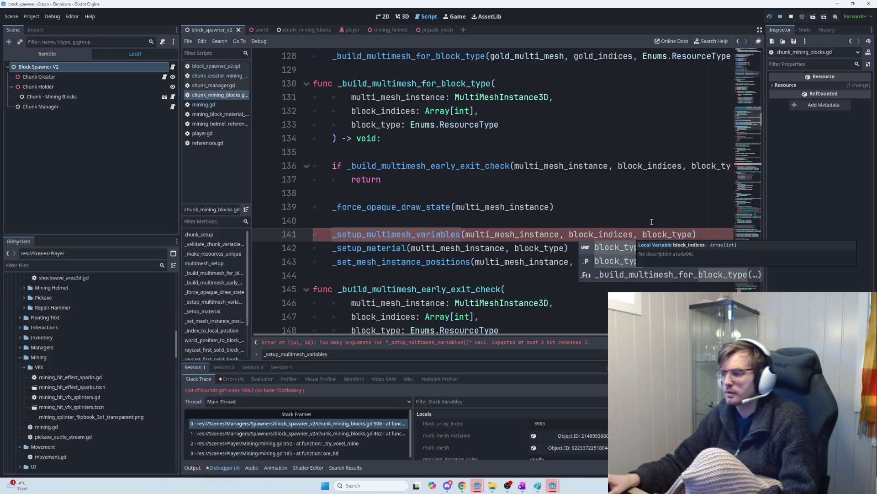
key(Escape)
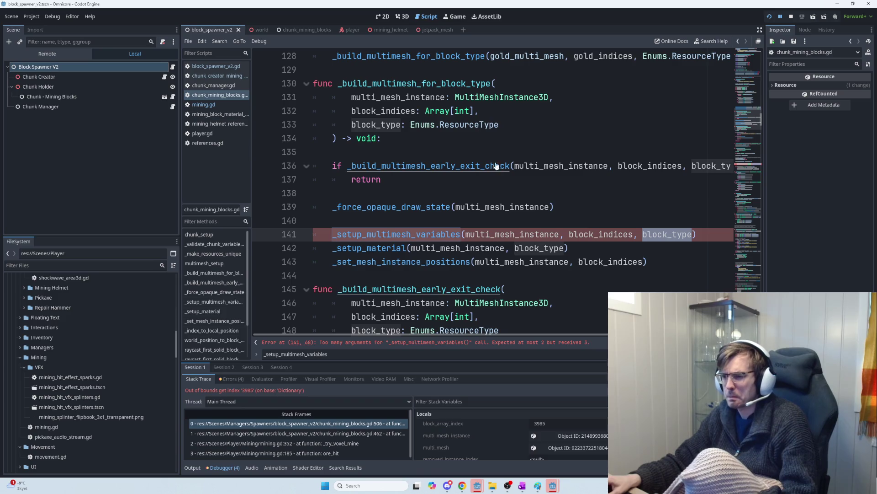
Step: Add a 'block_type: Enums.ResourceType' parameter to the function signature after Array[int]
drag(500, 124, 351, 125)
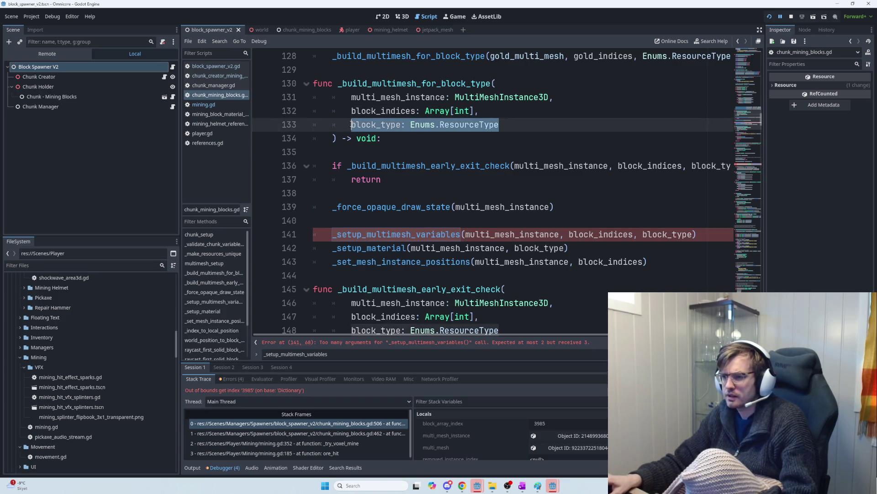
click(442, 238)
key(ctrl+f)
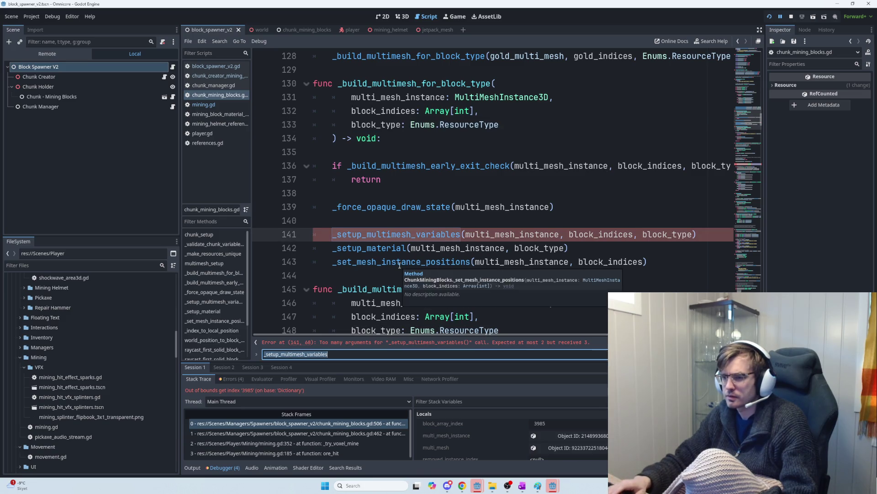
key(Return)
click(495, 223)
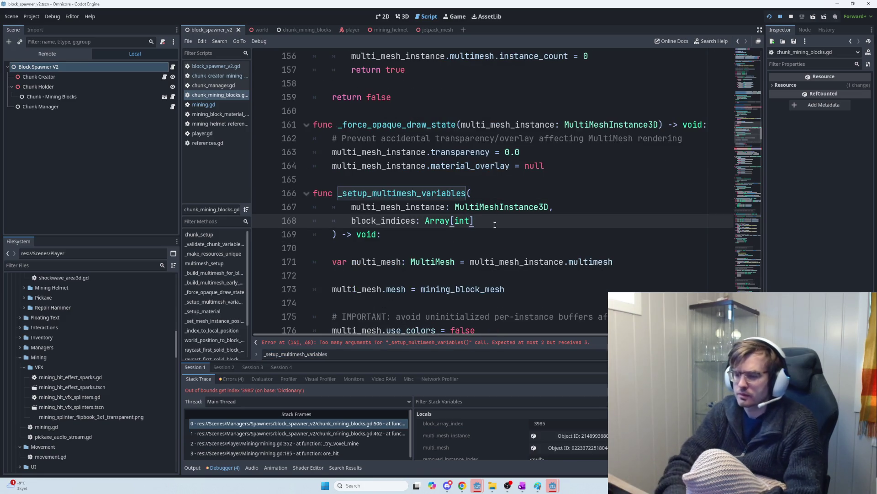
text(,)
key(Return)
text(block_type: Enums.ResourceType)
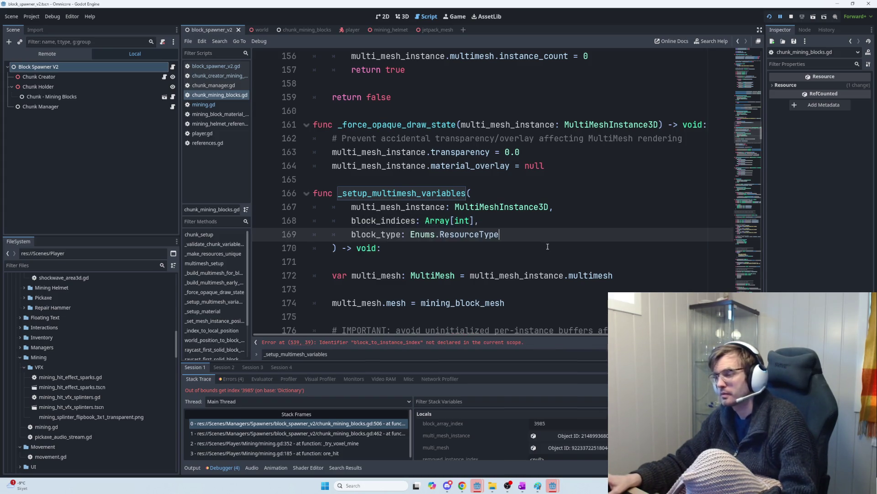
Step: Split the long dictionary lines 182 and 184 onto indented continuation lines
scroll(548, 246, down, 6)
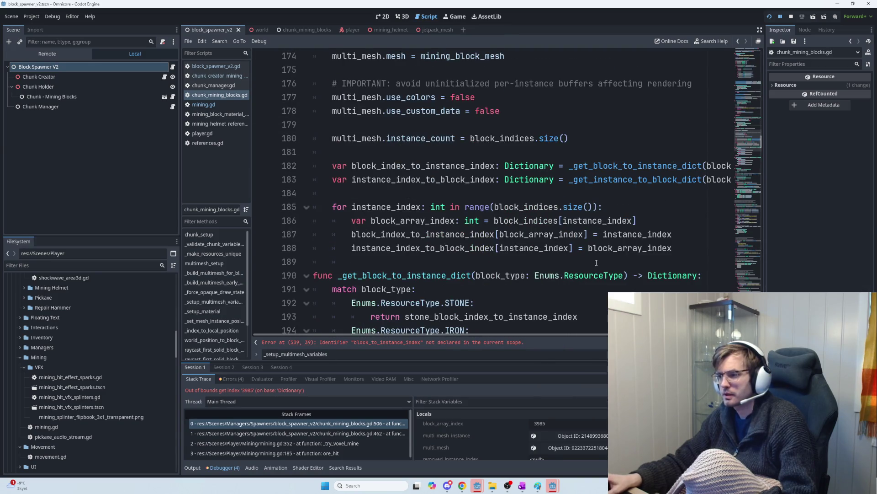
click(570, 165)
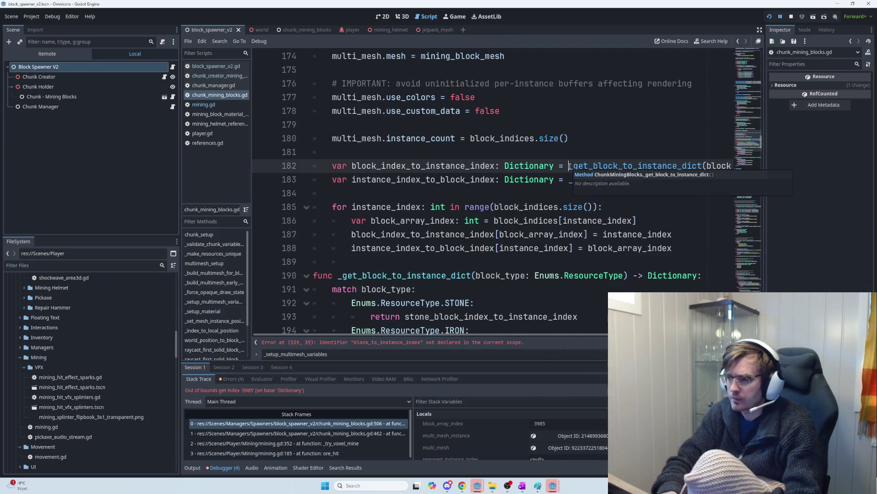
key(Return)
key(Tab)
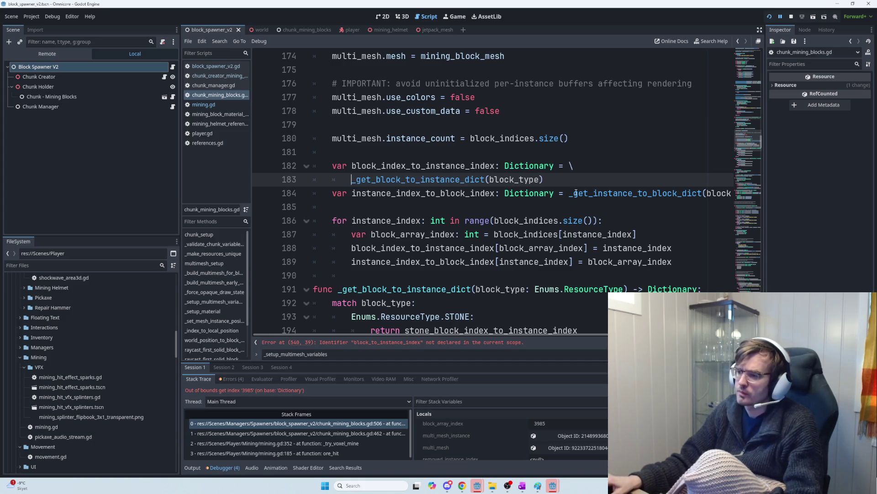
click(571, 193)
text(\)
key(Return)
key(Tab)
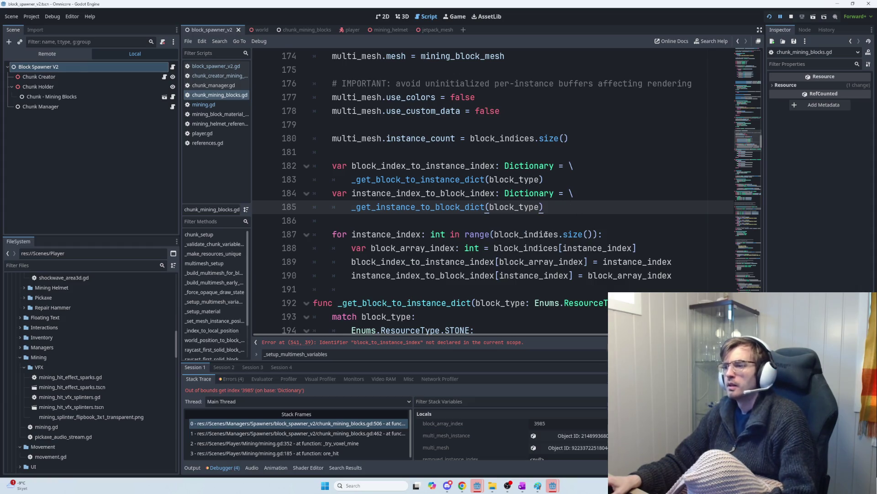
Step: Inspect the helper calls on lines 183 and 185 and the loop's identifiers
scroll(545, 234, down, 7)
scroll(491, 225, up, 2)
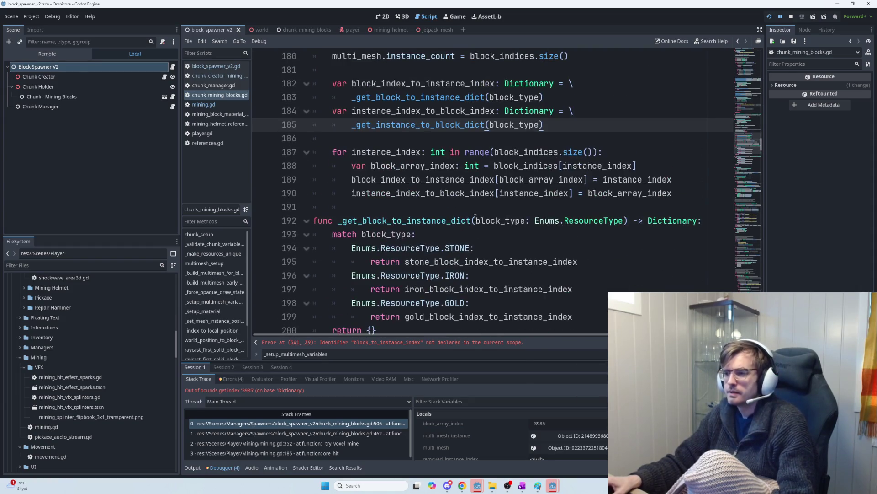
double_click(480, 97)
click(466, 111)
double_click(456, 125)
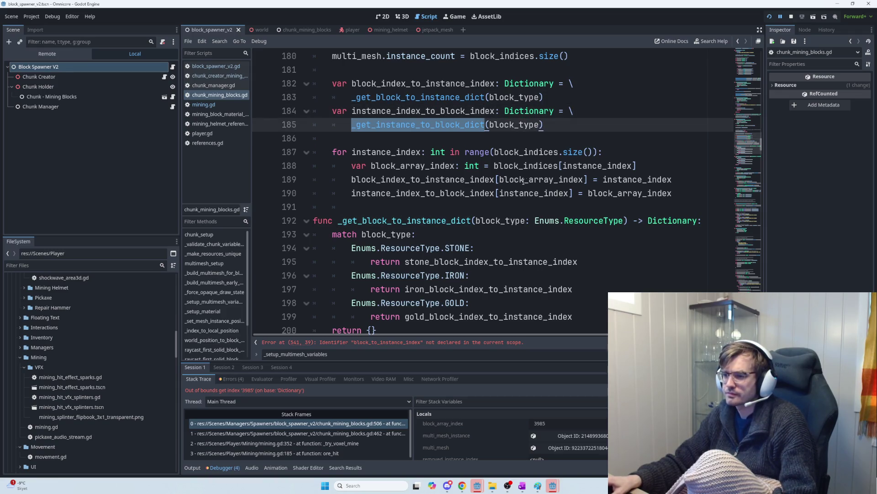
double_click(427, 171)
double_click(521, 165)
double_click(597, 165)
Step: Check instance_index and block_array_index on lines 189–190, reading the value 3985
double_click(540, 179)
click(629, 179)
double_click(628, 179)
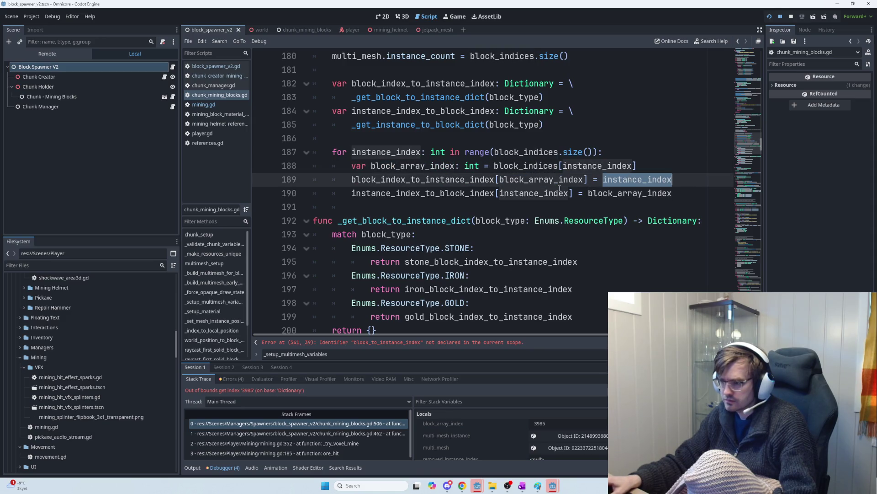
double_click(535, 193)
double_click(633, 192)
mouse_move(634, 200)
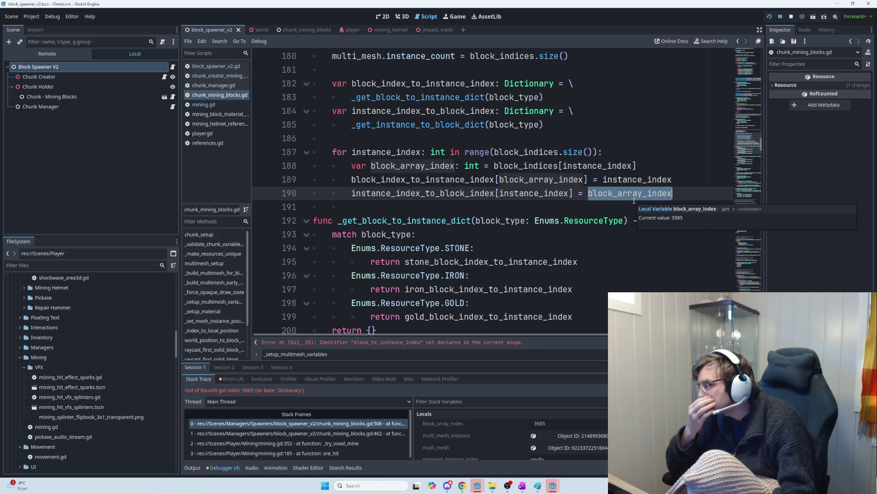
key(alt+Tab)
scroll(574, 248, down, 10)
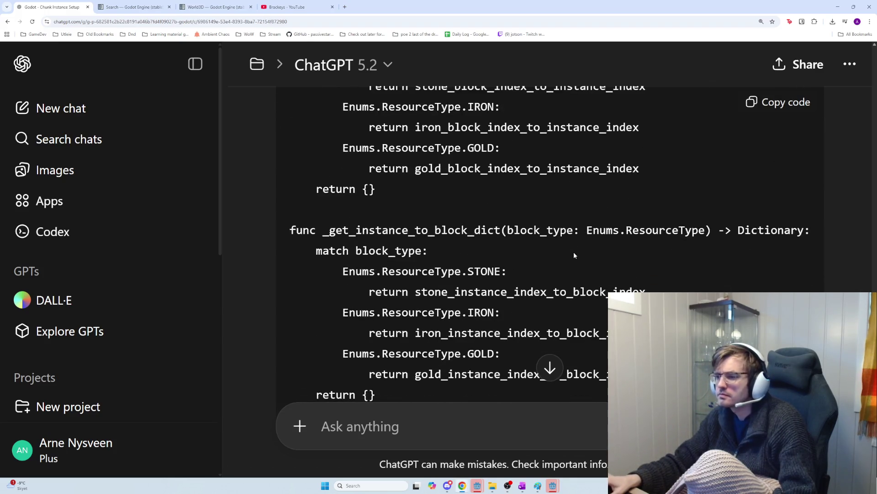
Step: Copy the swap-with-last remove_block code from ChatGPT's O(1) removal section
scroll(572, 249, down, 2)
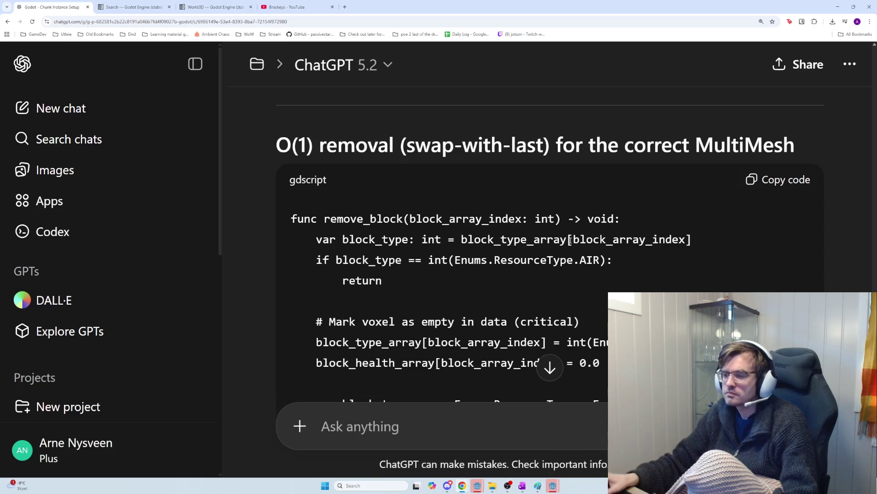
scroll(620, 253, down, 1)
scroll(620, 252, down, 3)
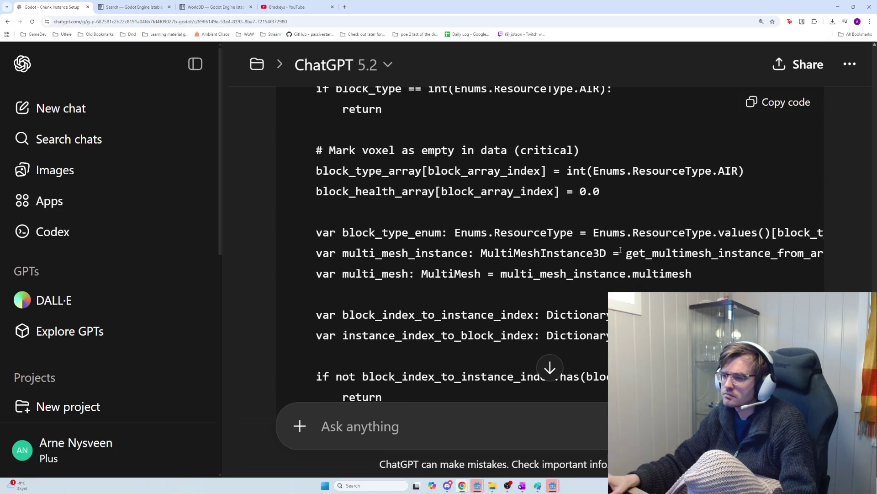
scroll(517, 188, down, 5)
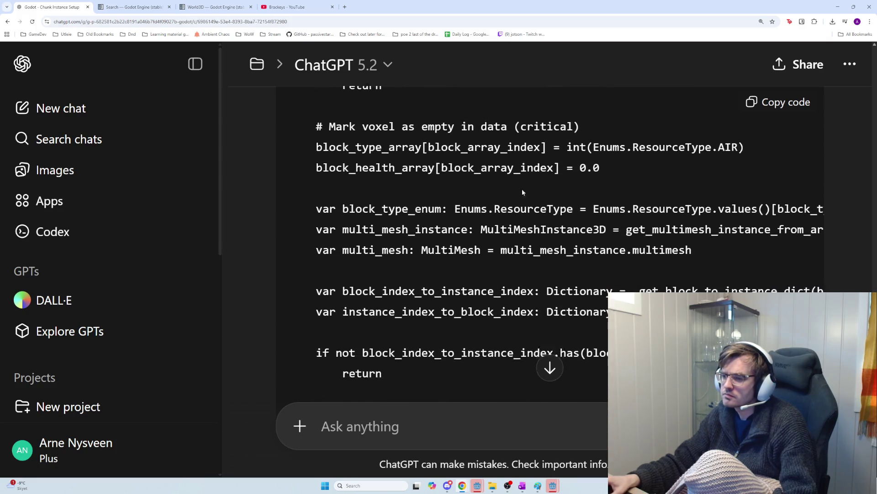
scroll(632, 187, down, 2)
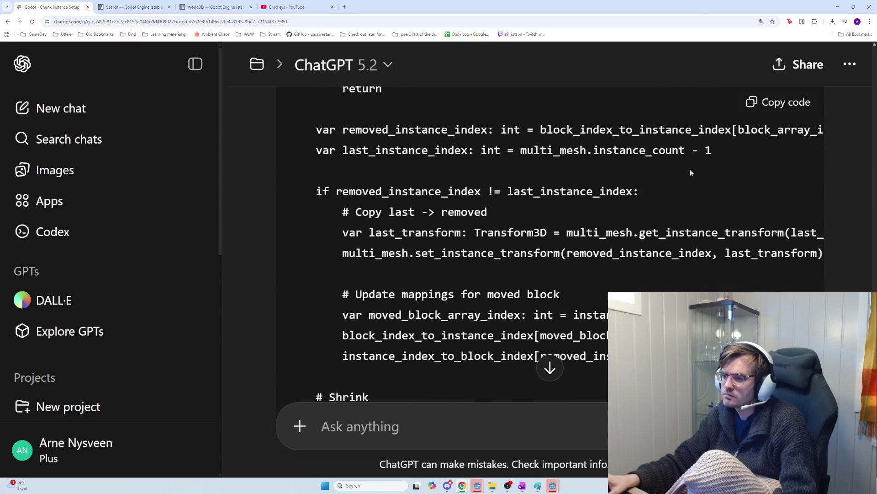
click(775, 107)
Step: Review the instance-count shrink line and the two mapping erase lines
scroll(690, 242, down, 3)
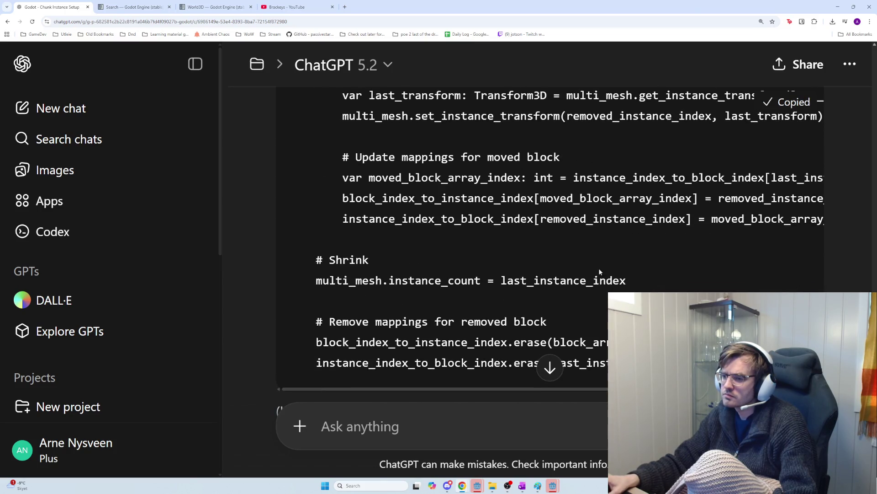
mouse_move(353, 281)
mouse_down()
mouse_move(652, 280)
mouse_move(311, 283)
mouse_move(639, 287)
mouse_up()
scroll(640, 297, up, 1)
scroll(640, 297, down, 2)
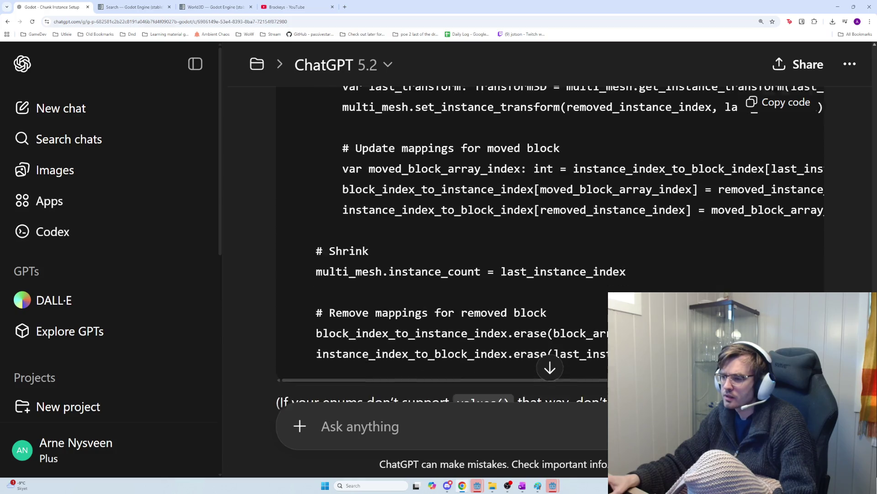
mouse_move(603, 331)
mouse_down()
mouse_move(316, 311)
mouse_move(640, 307)
mouse_move(640, 329)
mouse_move(478, 307)
mouse_move(315, 301)
mouse_move(615, 309)
mouse_move(615, 339)
mouse_up()
click(640, 329)
click(318, 303)
drag(615, 338, 317, 307)
scroll(570, 325, up, 1)
scroll(570, 325, up, 2)
click(571, 325)
scroll(570, 325, up, 2)
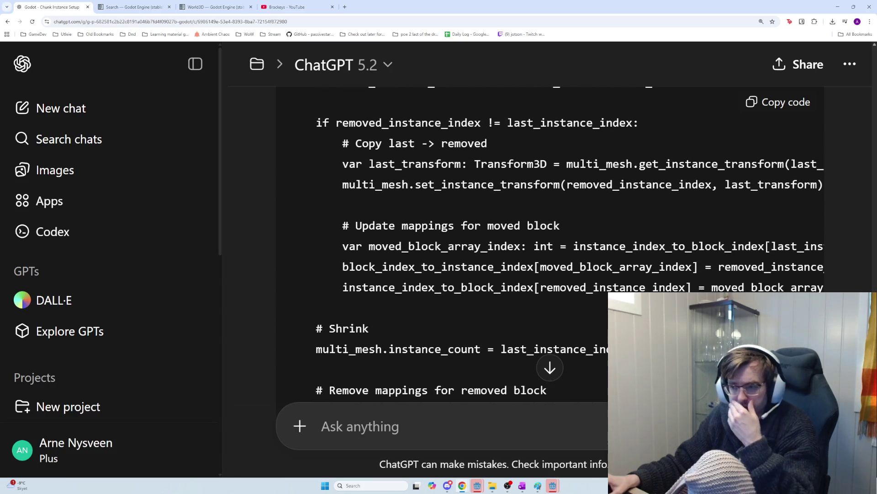
key(alt+Tab)
scroll(551, 289, down, 5)
Step: Scroll chunk_mining_blocks.gd to the remove_block definition on line 536
scroll(551, 289, down, 5)
scroll(556, 288, up, 9)
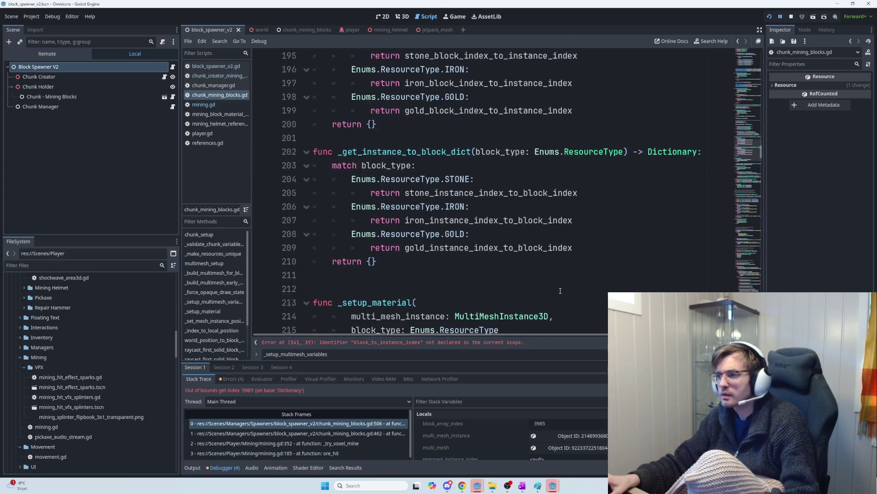
scroll(561, 287, up, 2)
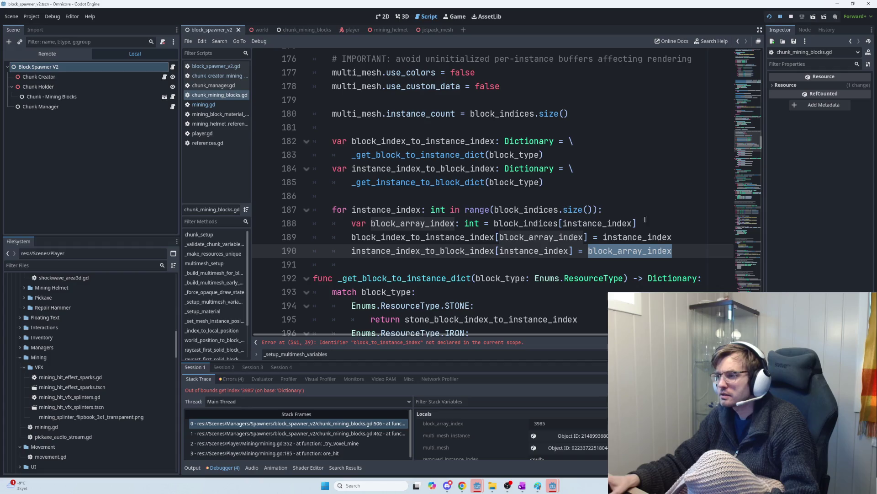
scroll(572, 257, down, 20)
scroll(572, 257, up, 4)
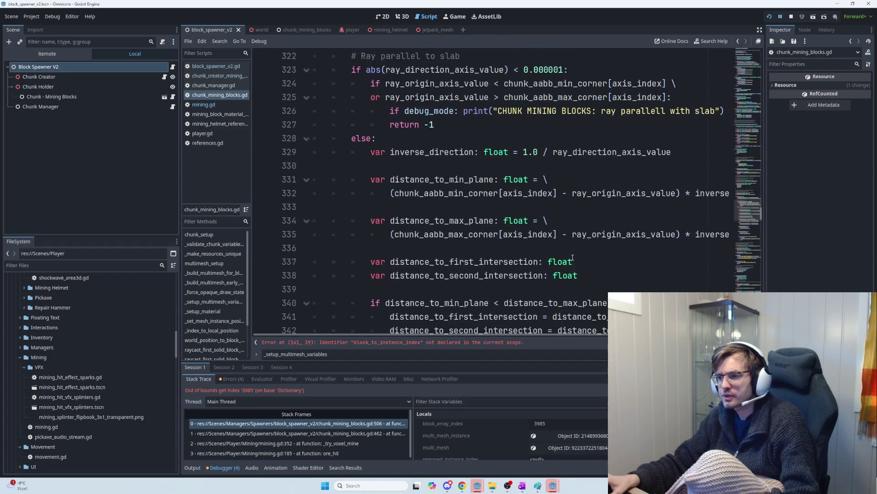
scroll(573, 257, down, 11)
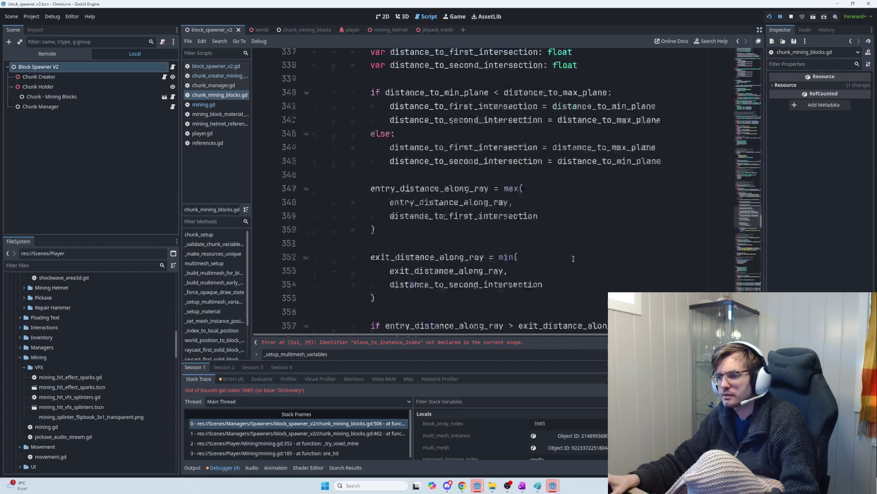
scroll(583, 260, down, 6)
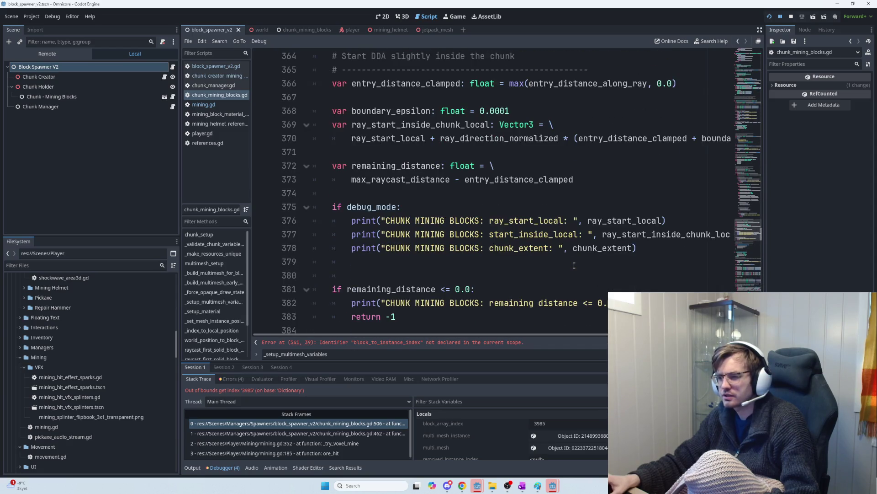
scroll(759, 260, down, 20)
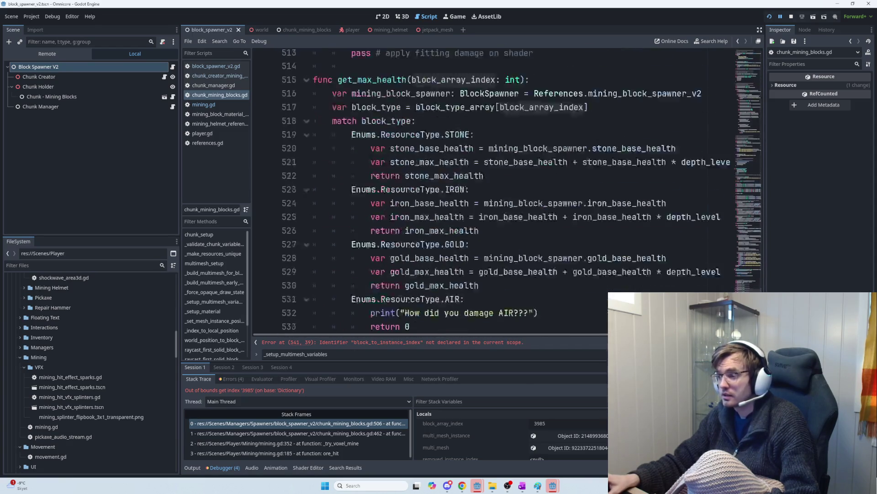
scroll(522, 192, down, 4)
scroll(522, 192, up, 8)
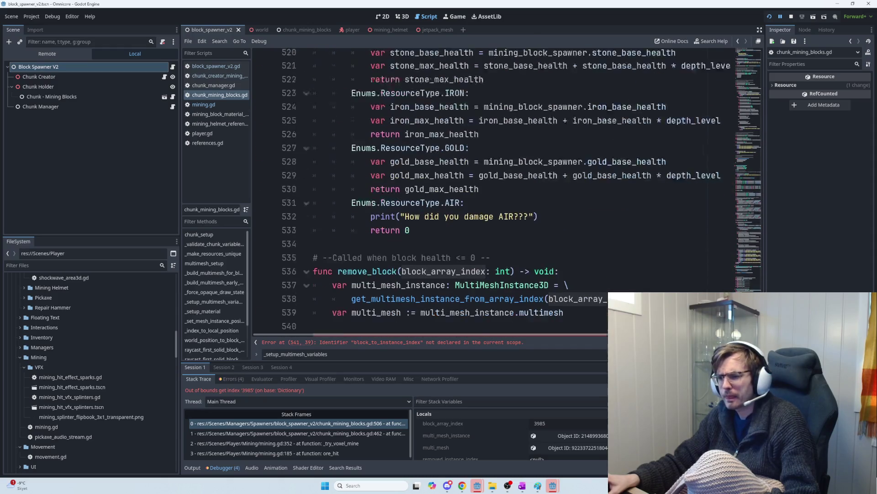
scroll(522, 192, down, 2)
click(317, 212)
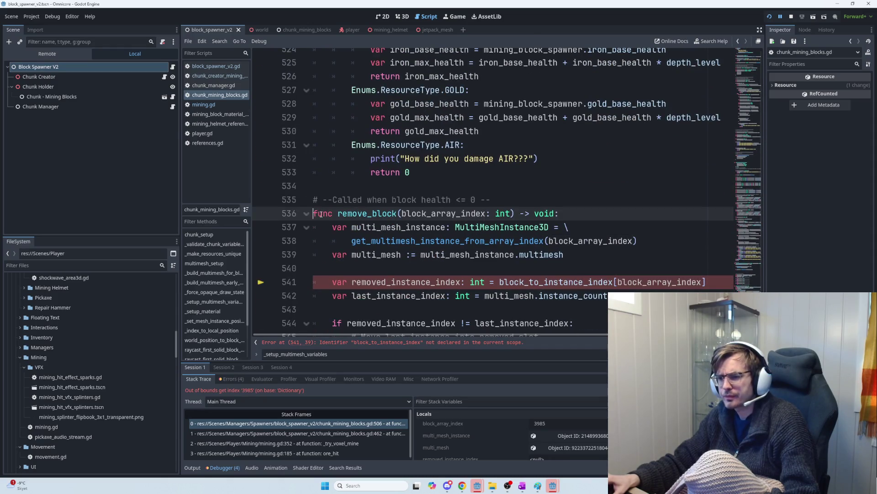
Step: Review the pasted remove_block code and its block_array_index parameter
scroll(537, 264, down, 8)
scroll(544, 256, down, 1)
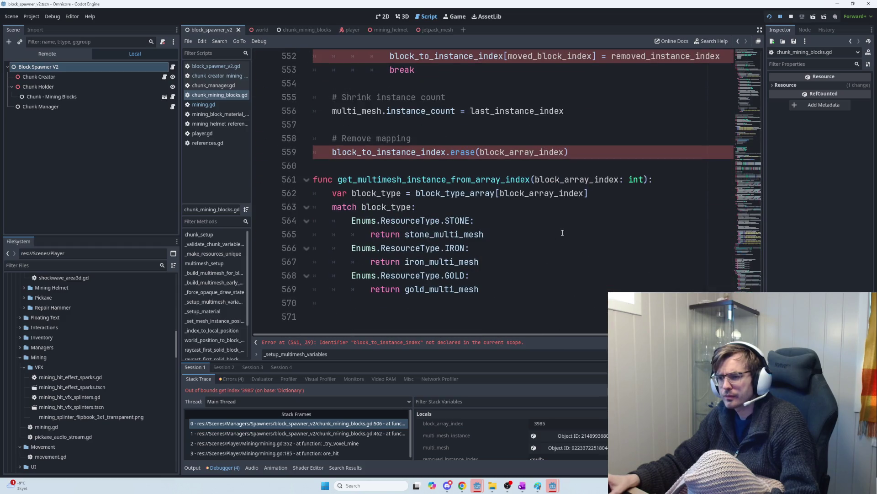
scroll(625, 232, up, 4)
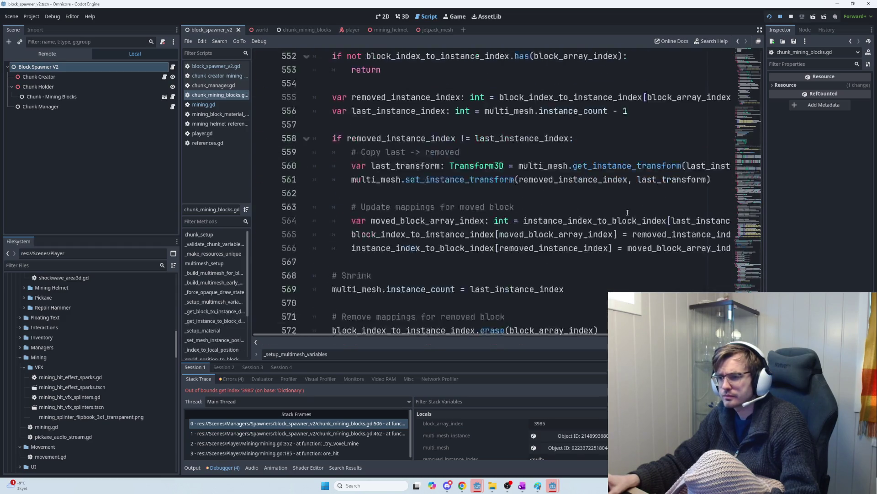
scroll(624, 232, up, 4)
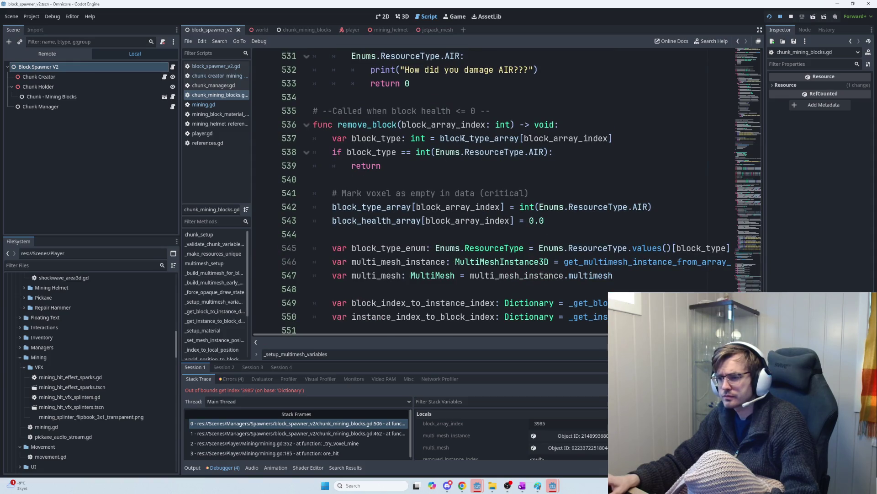
double_click(464, 126)
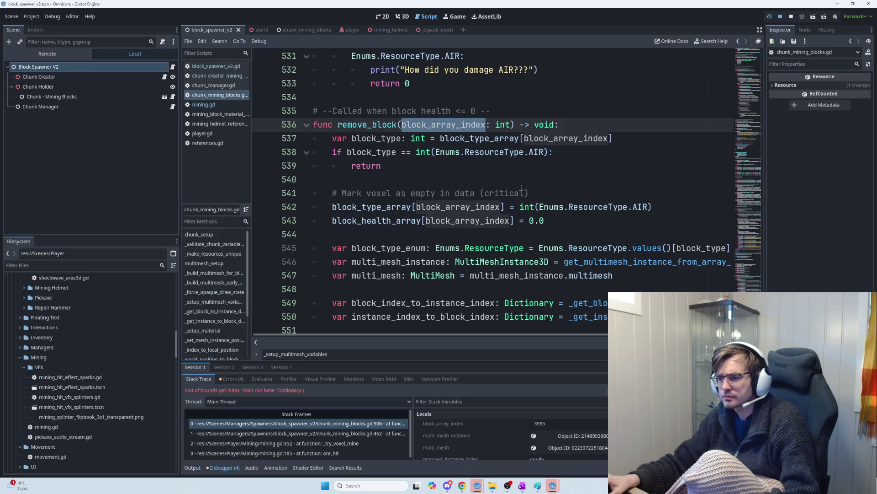
Step: Find remove_block and trace the block_type lookup and AIR early return on line 537
double_click(366, 125)
key(ctrl+f)
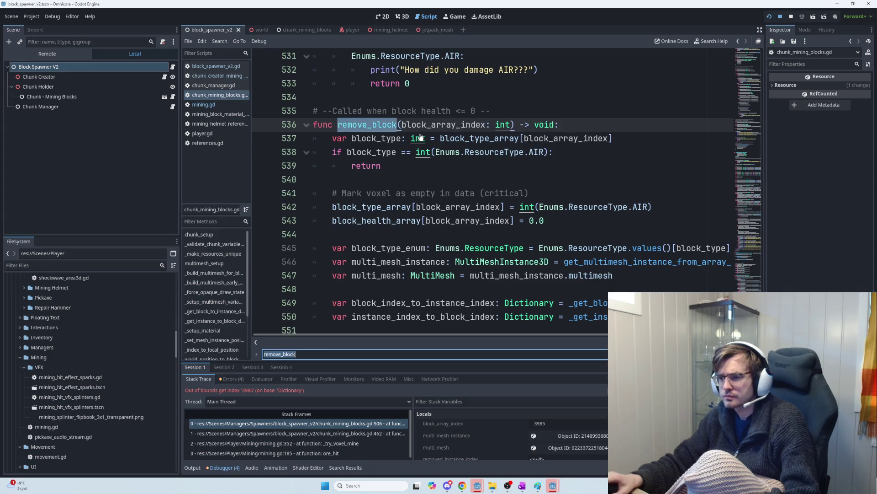
key(Return)
key(Return)
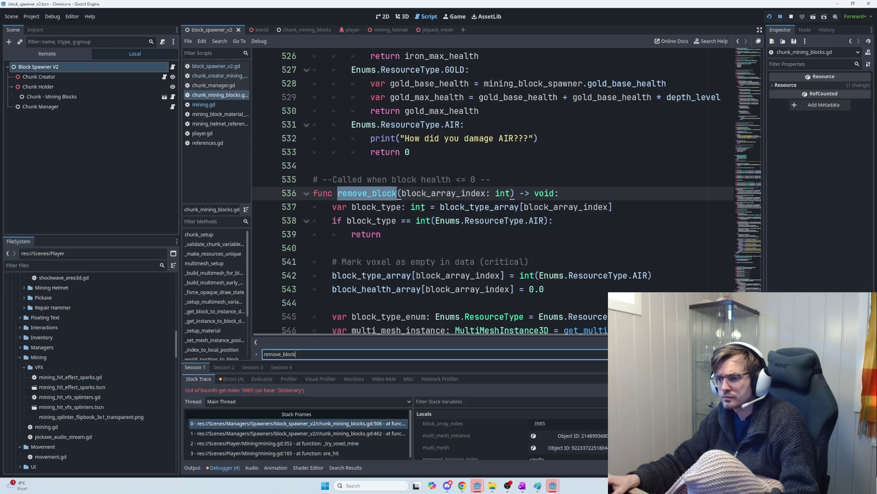
drag(450, 207, 549, 210)
mouse_move(613, 208)
mouse_down()
mouse_move(353, 209)
mouse_move(465, 233)
mouse_move(335, 220)
mouse_move(341, 194)
mouse_move(566, 209)
mouse_move(416, 194)
mouse_move(540, 194)
mouse_move(521, 195)
mouse_up()
click(465, 230)
Step: Review the 'empty in data (critical)' comment and inspect block_type_array's values
scroll(332, 219, down, 2)
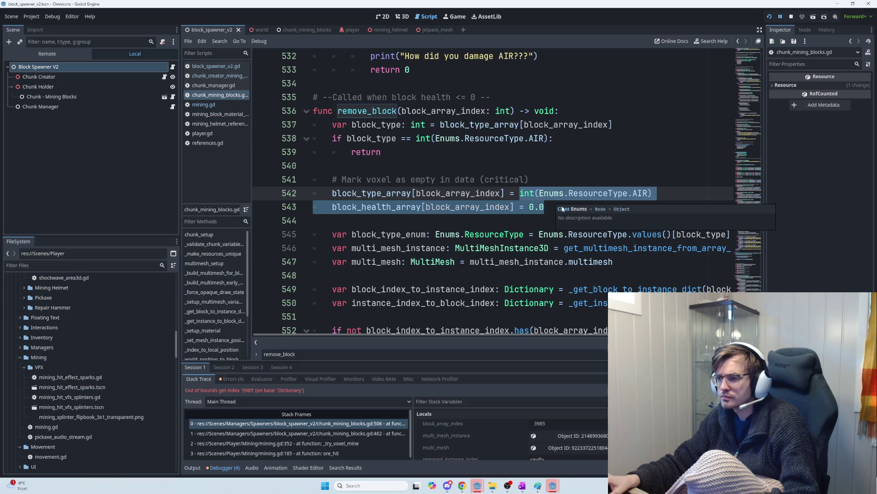
click(519, 194)
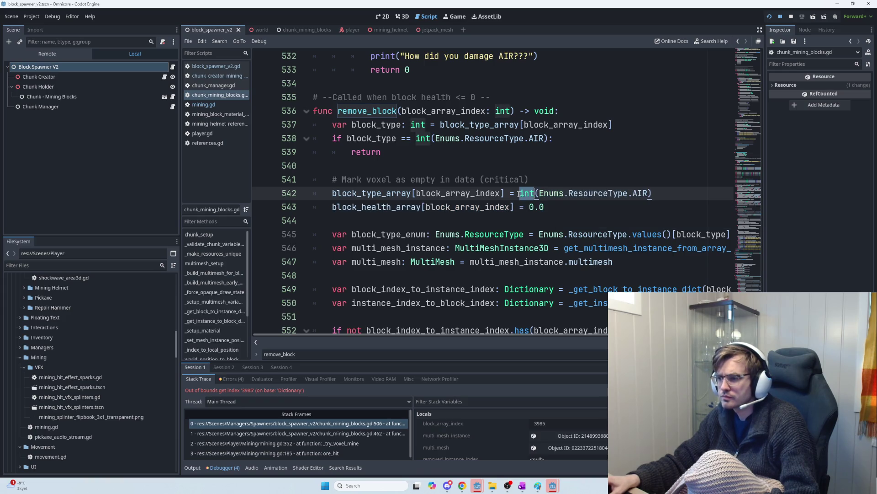
drag(406, 180, 541, 179)
click(541, 179)
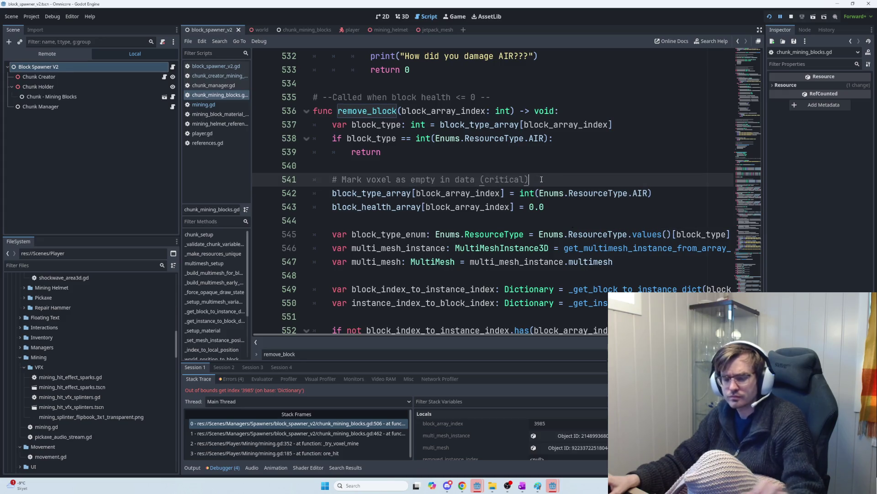
drag(332, 193, 411, 193)
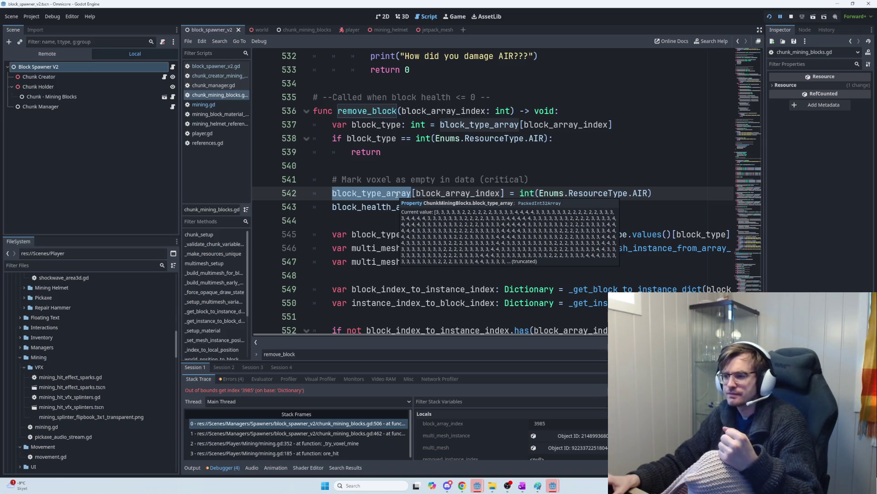
mouse_move(456, 194)
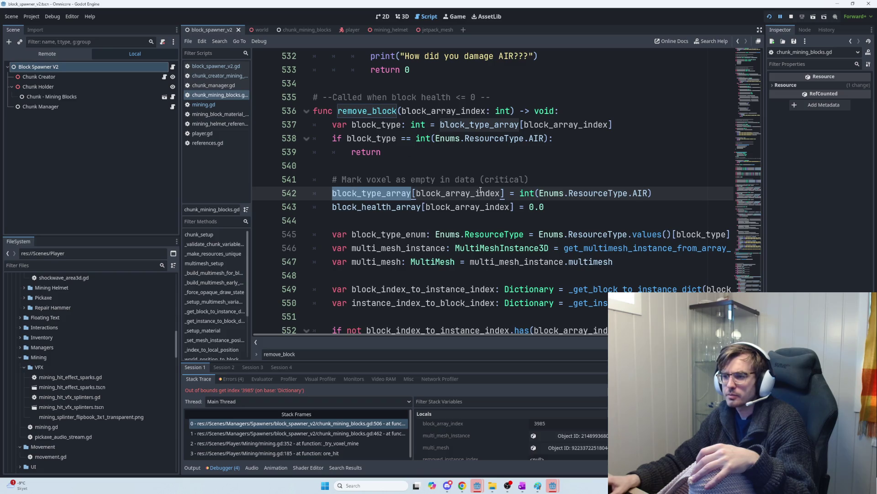
mouse_move(396, 196)
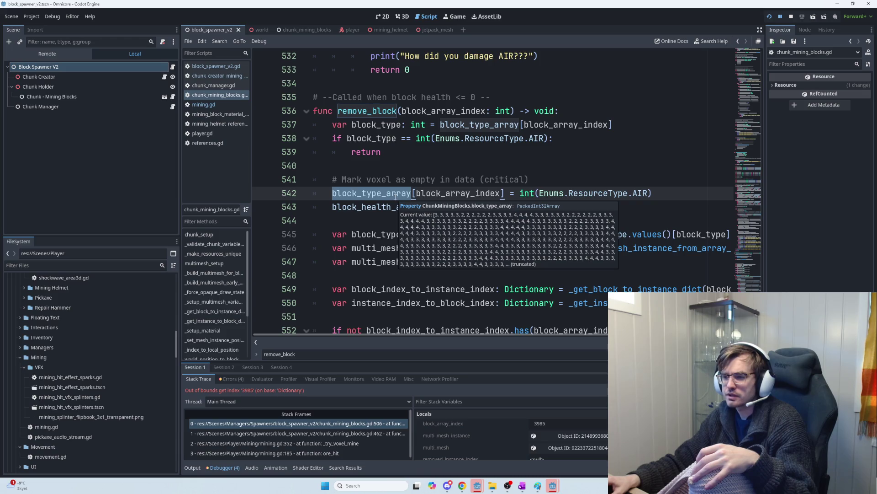
mouse_move(586, 192)
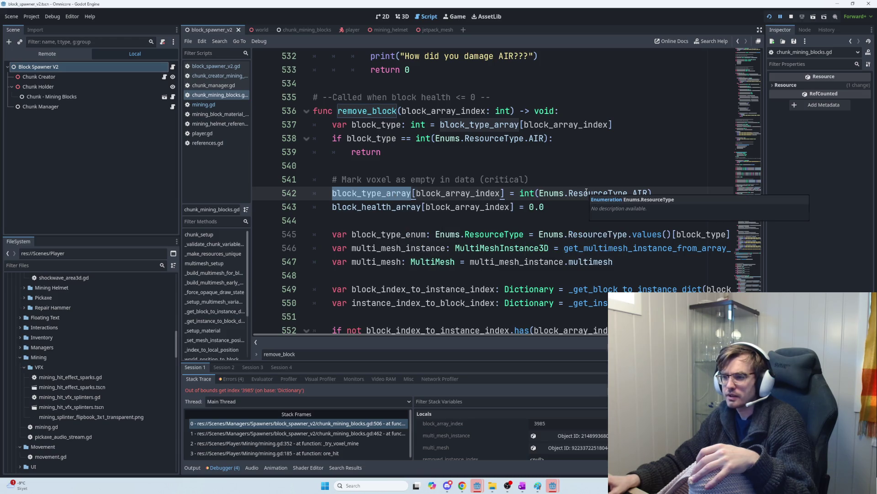
double_click(480, 192)
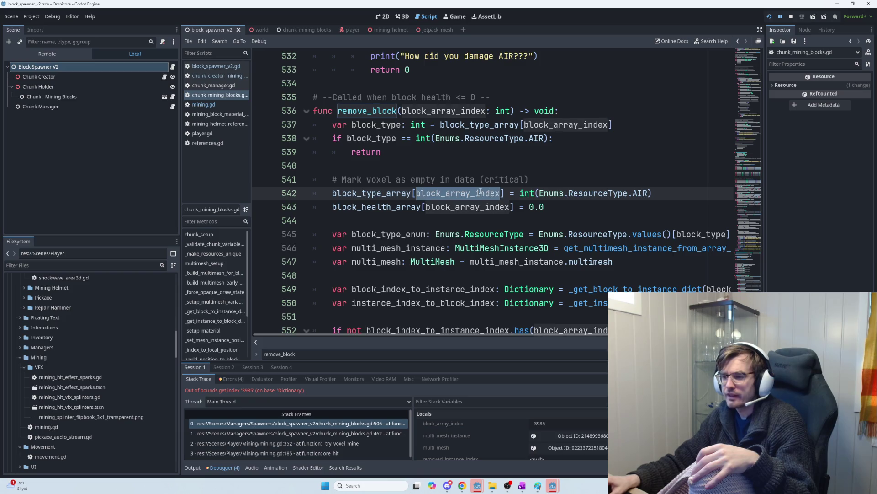
click(388, 193)
double_click(388, 193)
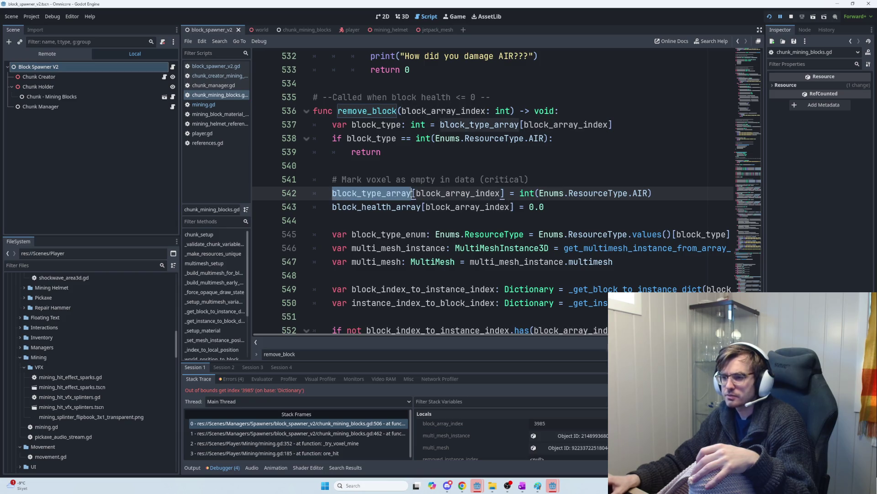
double_click(461, 193)
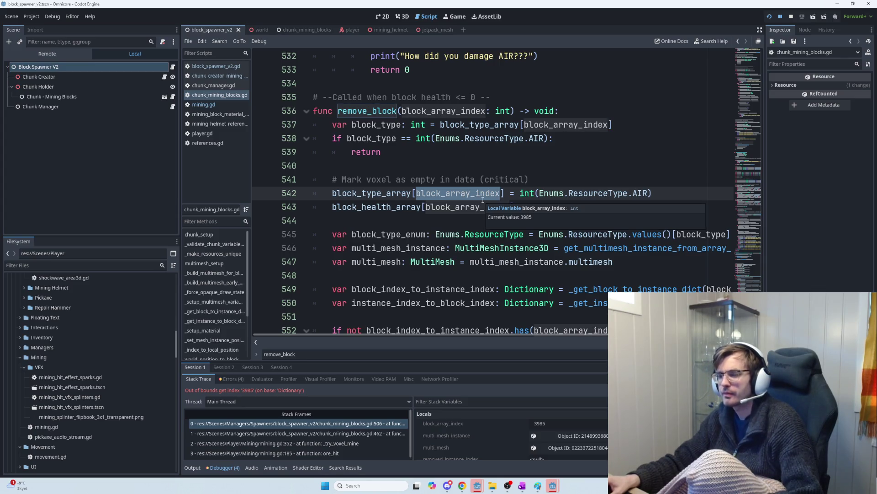
mouse_move(481, 195)
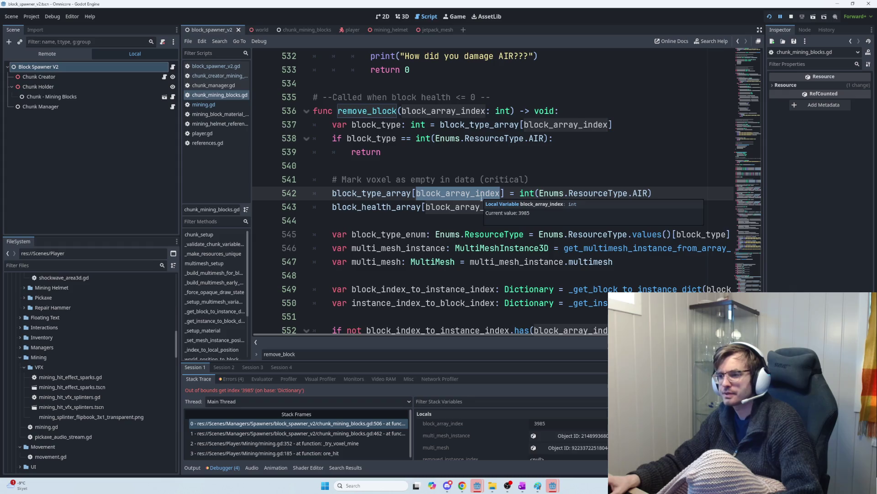
drag(574, 206, 333, 207)
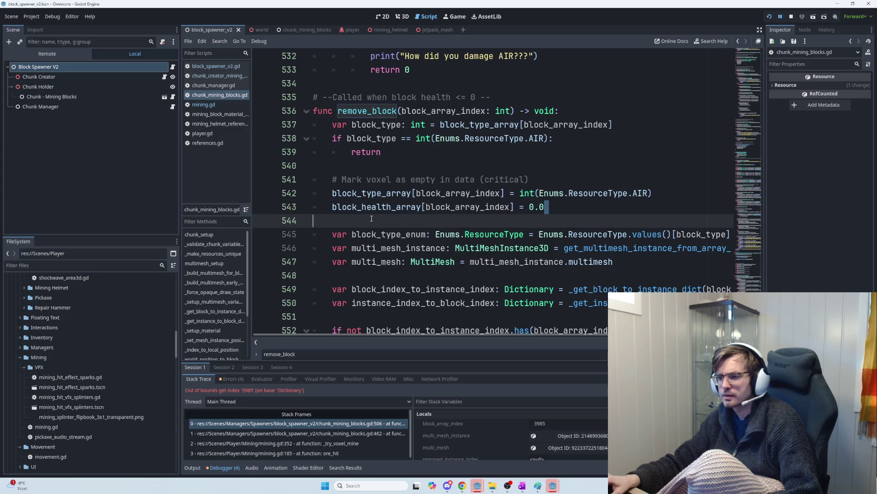
drag(544, 207, 335, 209)
mouse_move(544, 207)
mouse_down()
mouse_move(475, 210)
mouse_move(519, 208)
mouse_up()
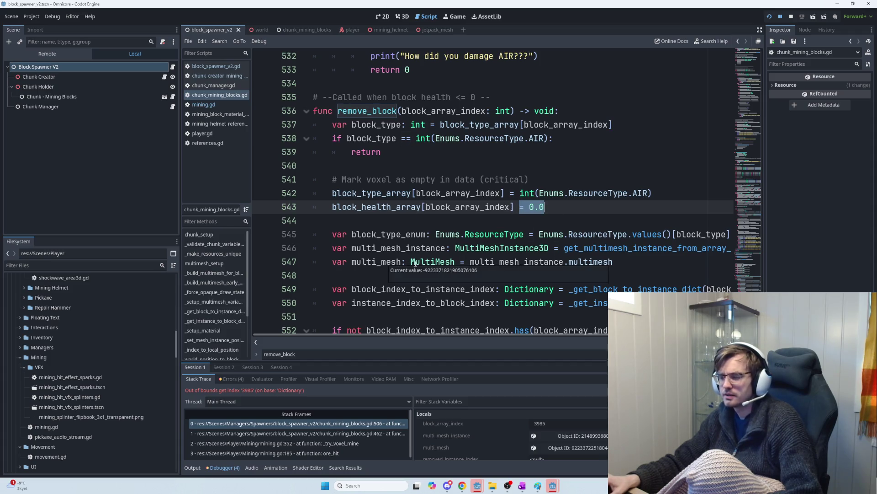
mouse_move(450, 256)
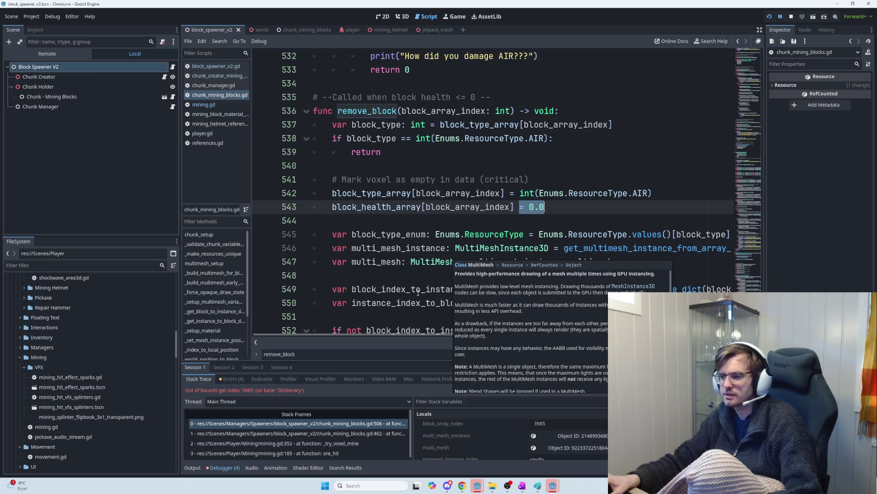
scroll(533, 203, right, 2)
key(Up)
key(Down)
key(shift+Home)
key(Left)
drag(324, 207, 549, 208)
click(535, 213)
mouse_move(543, 243)
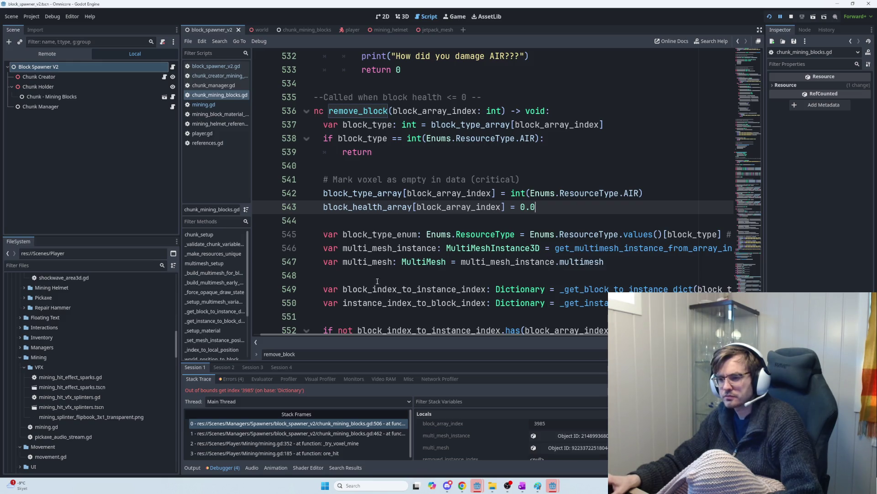
drag(424, 335, 439, 335)
mouse_move(517, 207)
mouse_down()
mouse_move(320, 211)
mouse_move(337, 234)
mouse_move(480, 234)
mouse_up()
double_click(551, 193)
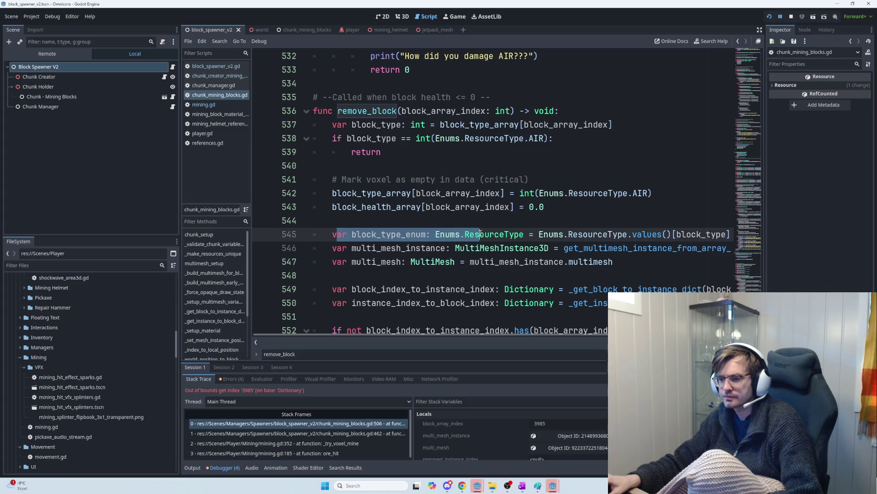
click(480, 234)
mouse_move(488, 334)
mouse_down()
mouse_move(594, 347)
mouse_move(494, 336)
mouse_up()
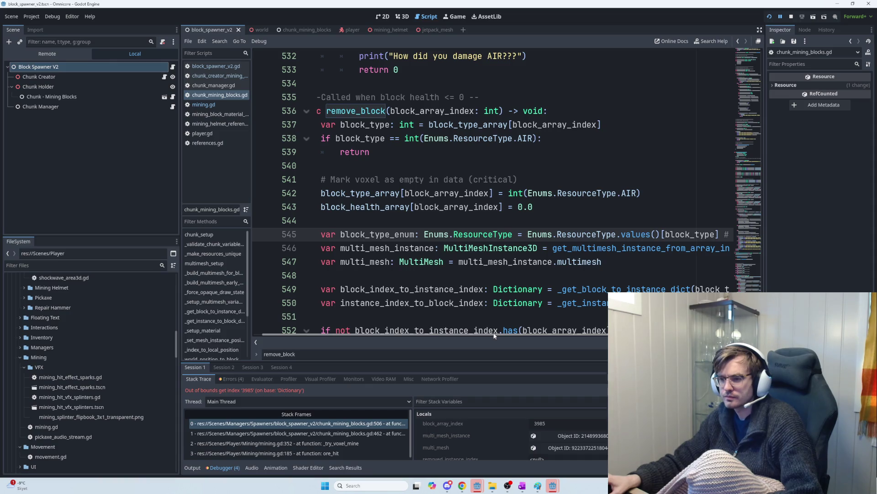
mouse_move(494, 336)
mouse_down()
mouse_move(588, 338)
mouse_move(491, 331)
mouse_up()
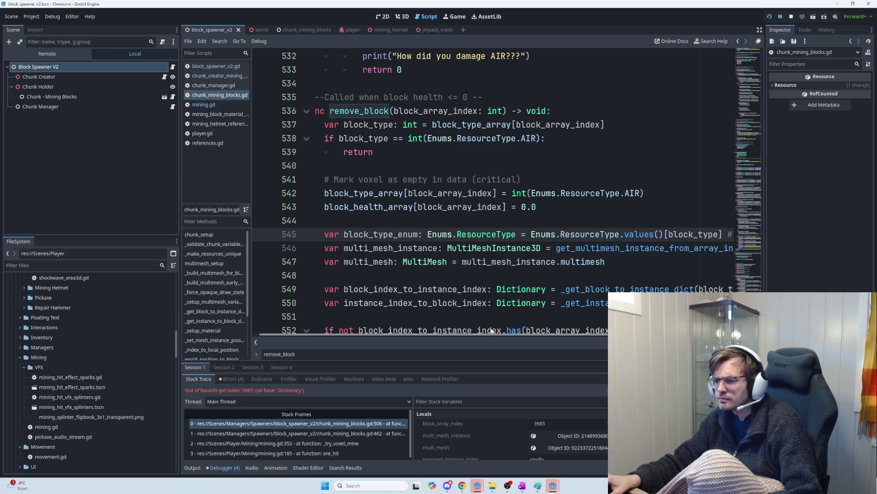
drag(491, 330, 498, 330)
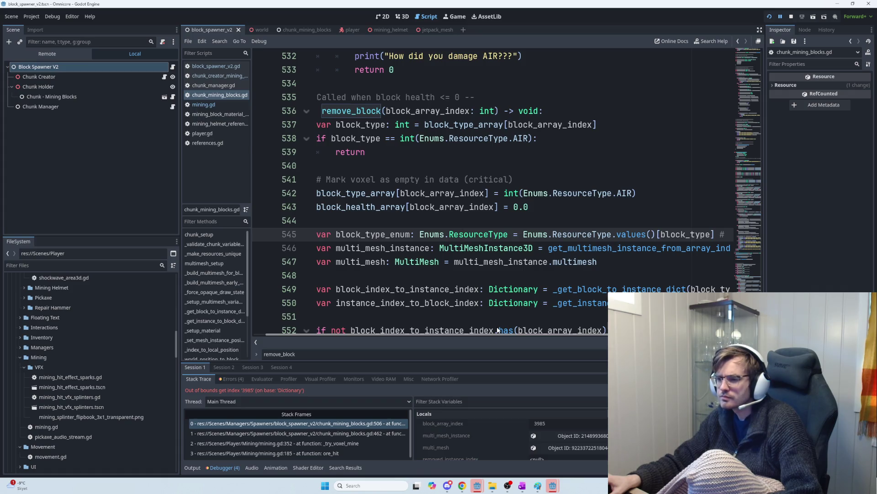
mouse_move(497, 330)
mouse_down()
mouse_move(599, 341)
mouse_move(488, 328)
mouse_move(577, 337)
mouse_up()
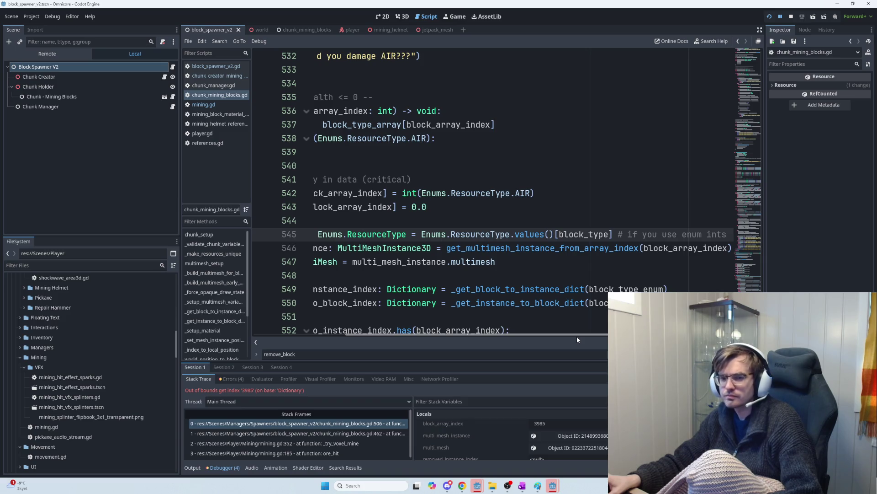
mouse_move(577, 336)
mouse_down()
mouse_move(491, 323)
mouse_move(578, 331)
mouse_up()
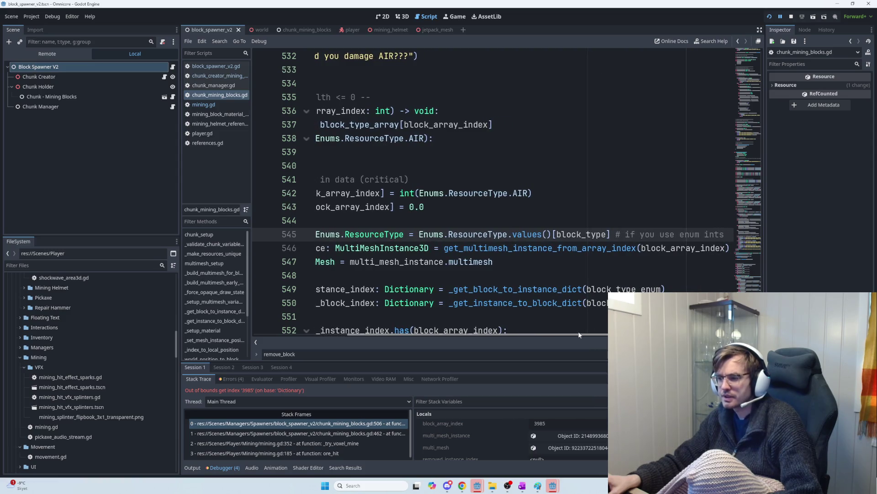
double_click(589, 248)
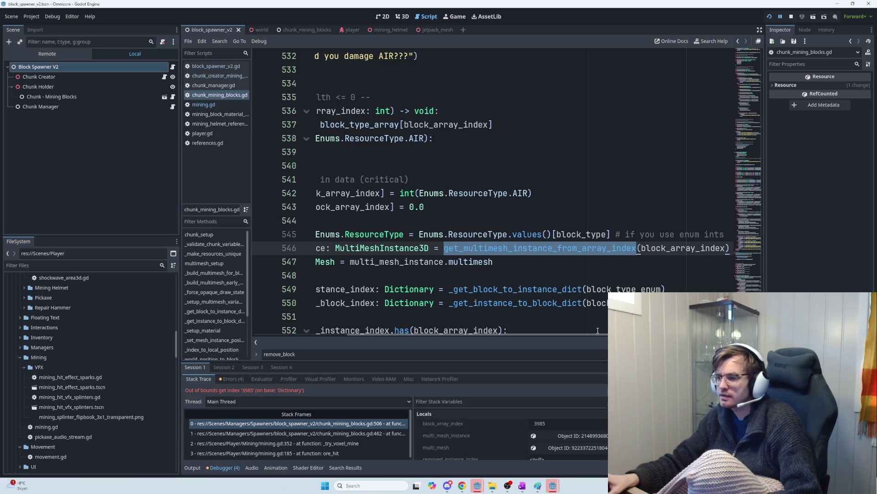
scroll(597, 334, left, 3)
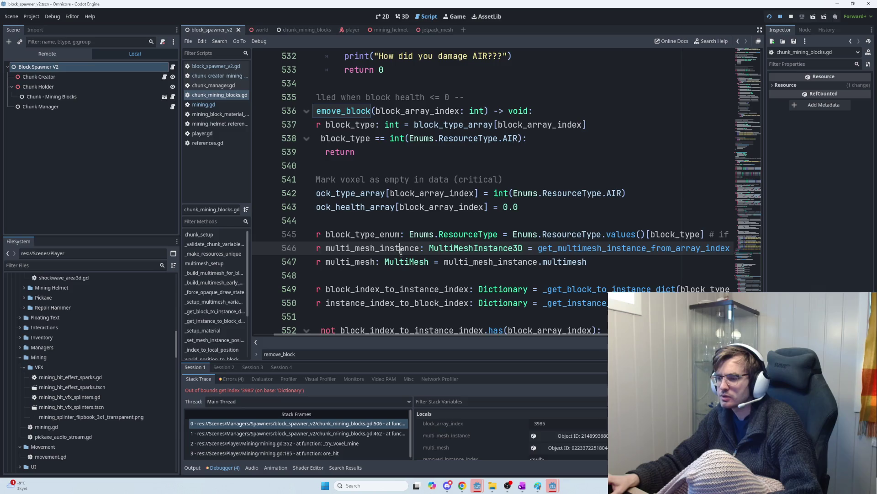
scroll(478, 331, left, 2)
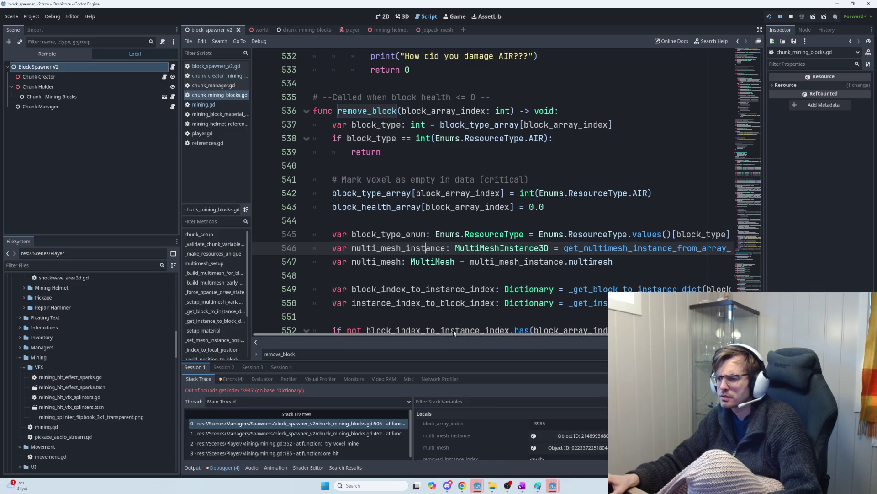
mouse_move(457, 332)
mouse_down()
mouse_move(593, 343)
mouse_move(470, 324)
mouse_move(598, 342)
mouse_move(442, 336)
mouse_move(600, 335)
mouse_move(494, 328)
mouse_move(547, 325)
mouse_move(601, 332)
mouse_up()
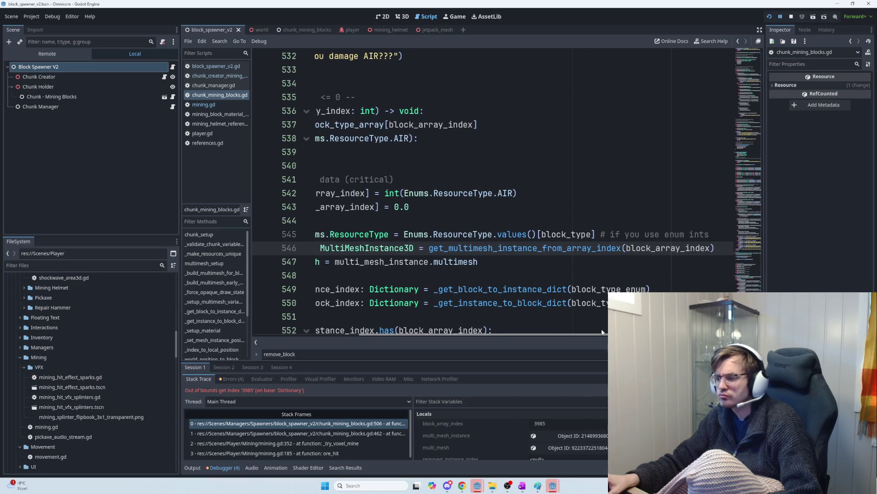
drag(585, 329, 456, 315)
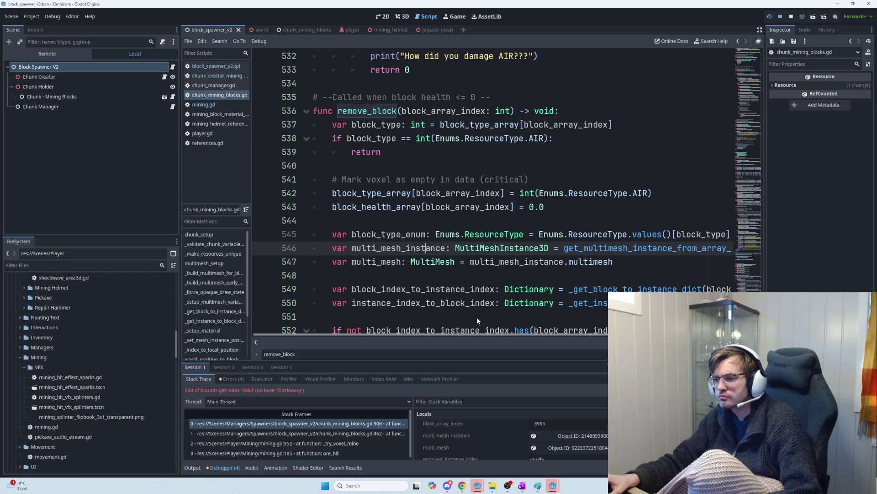
scroll(563, 279, down, 1)
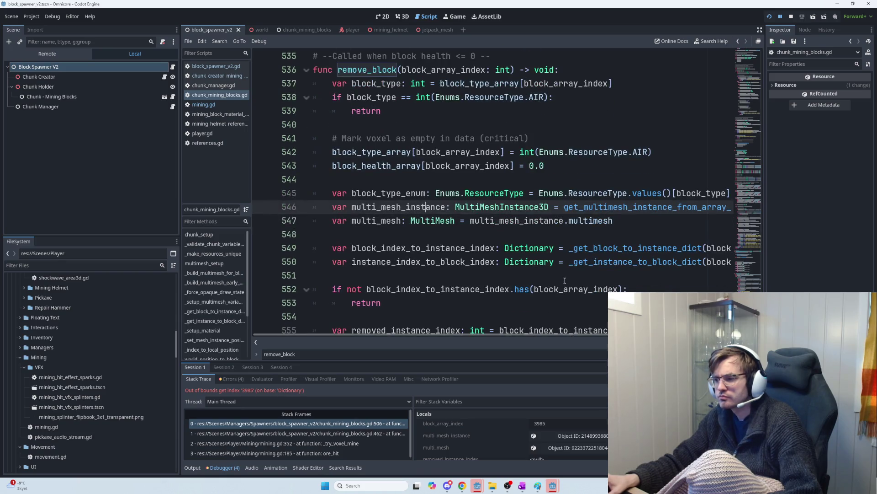
double_click(390, 223)
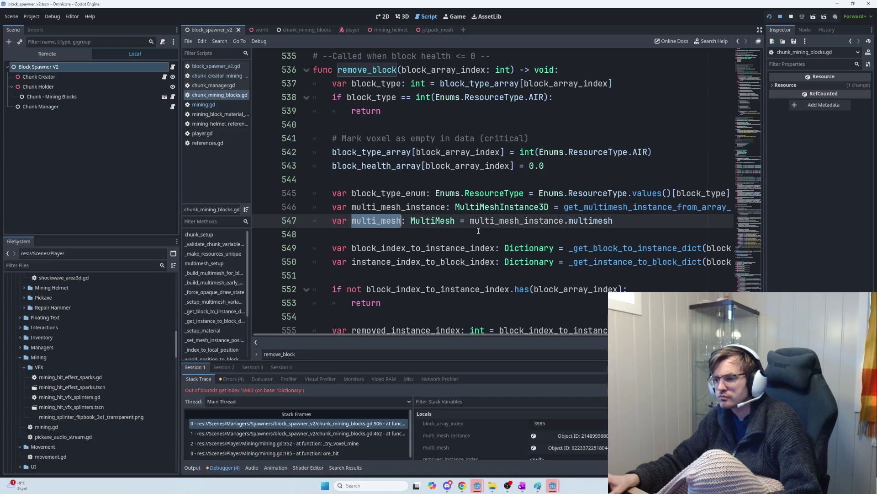
triple_click(374, 220)
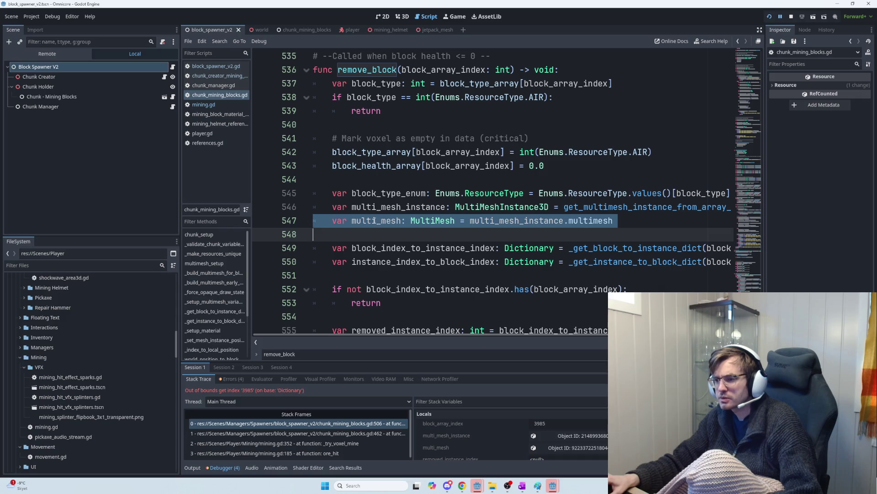
double_click(374, 220)
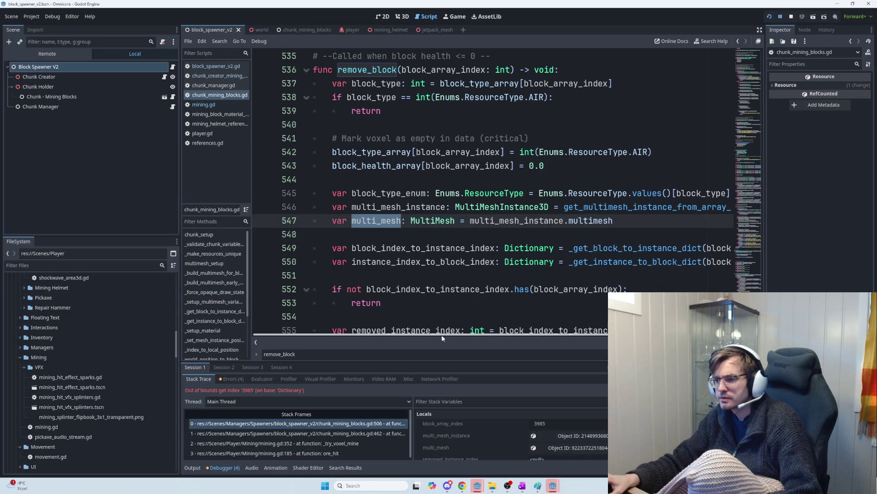
mouse_move(446, 337)
mouse_down()
mouse_move(492, 337)
mouse_move(438, 336)
mouse_move(505, 332)
mouse_up()
mouse_move(505, 332)
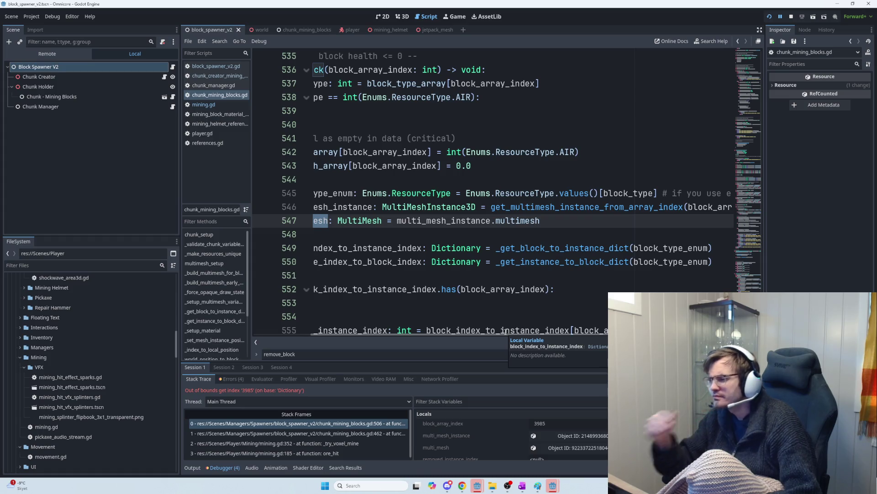
double_click(659, 266)
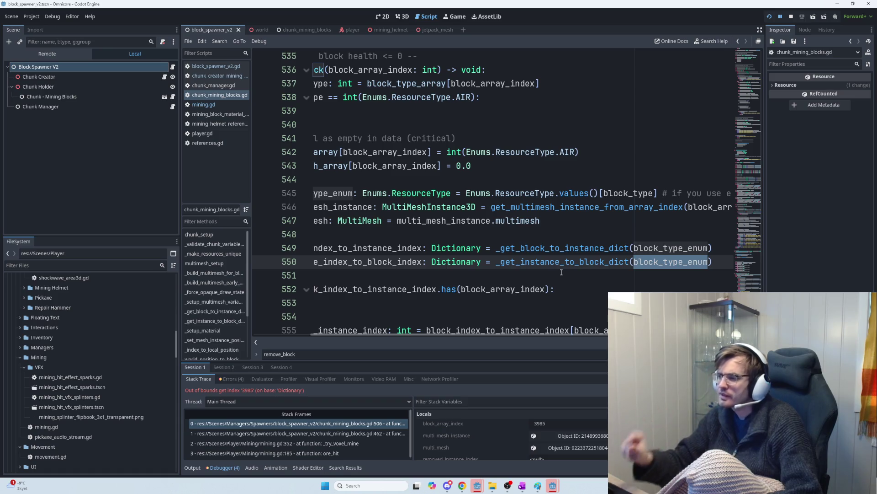
key(alt+Tab)
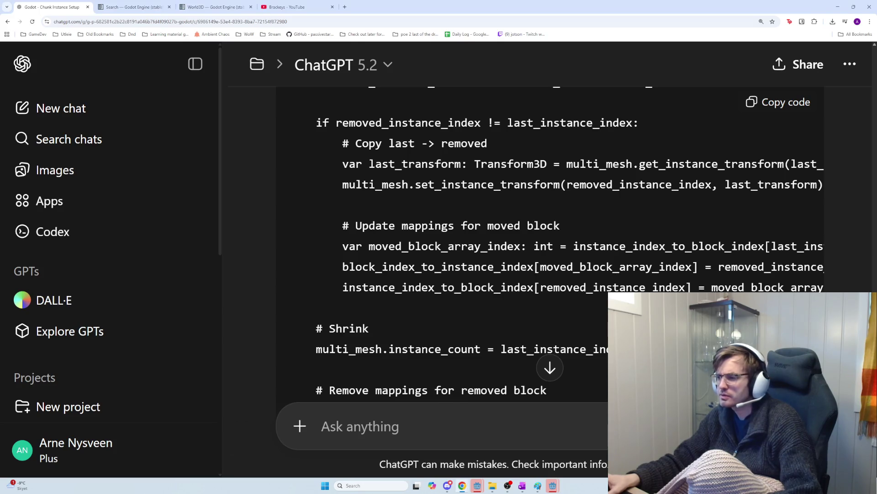
scroll(548, 243, down, 3)
scroll(549, 243, up, 5)
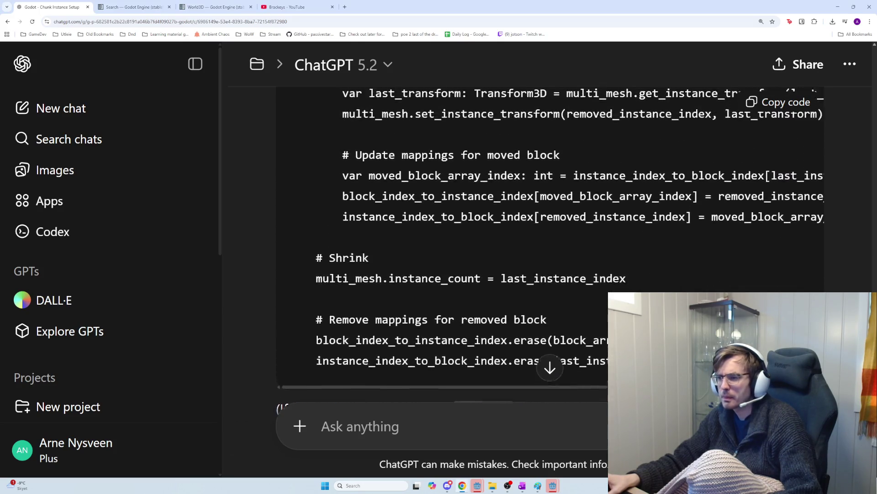
scroll(712, 193, up, 1)
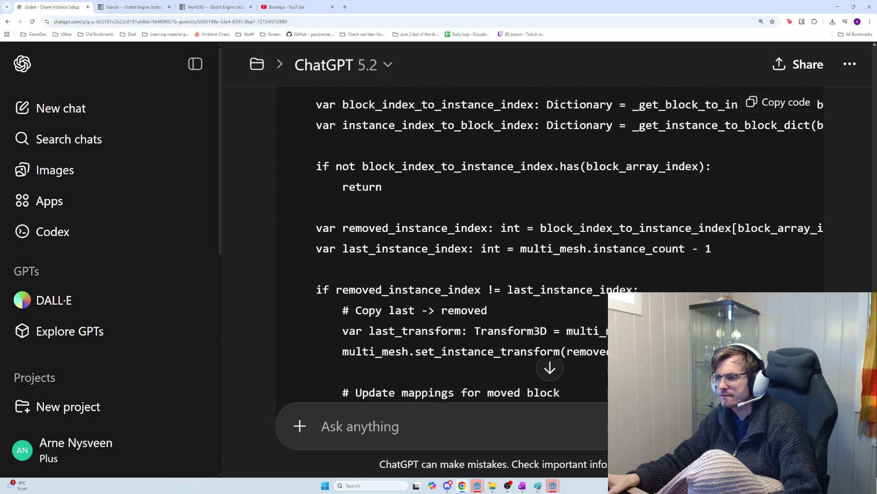
mouse_move(712, 193)
mouse_down()
mouse_move(314, 143)
mouse_move(315, 173)
mouse_up()
key(alt+Tab)
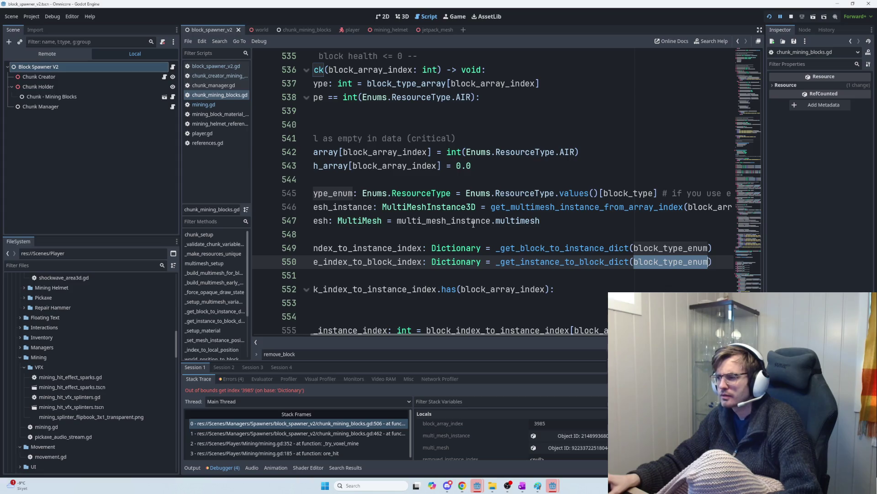
scroll(511, 301, down, 2)
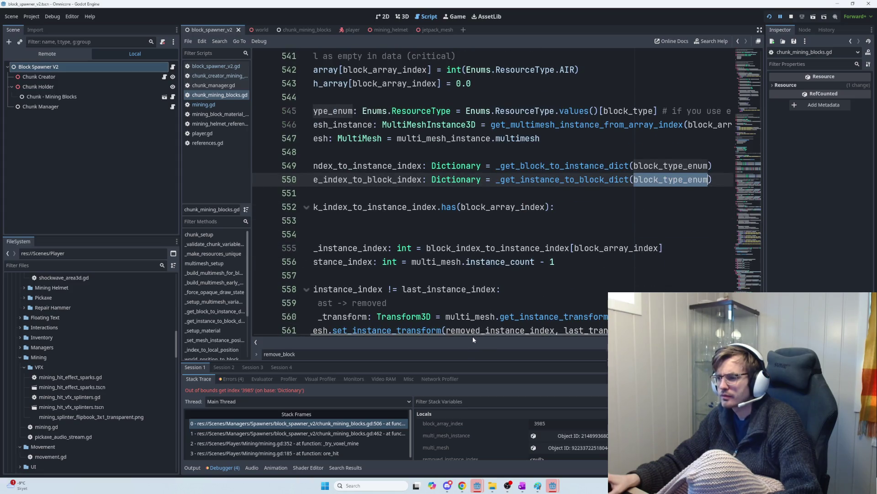
scroll(477, 248, left, 3)
scroll(477, 248, down, 1)
drag(407, 166, 632, 170)
click(633, 170)
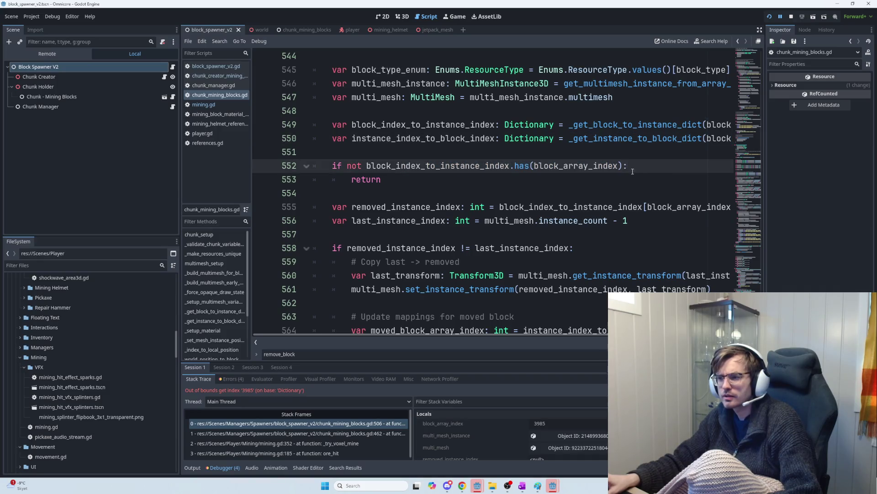
mouse_move(381, 179)
mouse_down()
mouse_move(334, 165)
mouse_move(479, 186)
mouse_move(635, 172)
mouse_up()
click(365, 166)
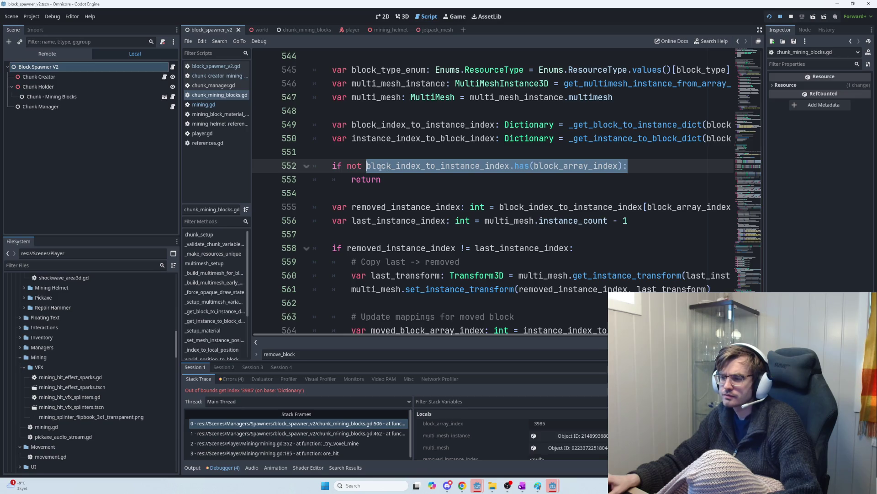
double_click(491, 167)
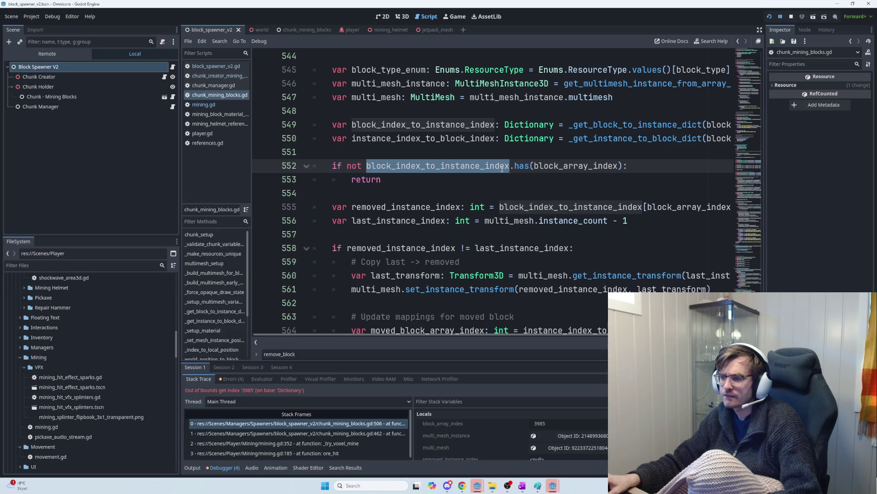
shift+click(621, 166)
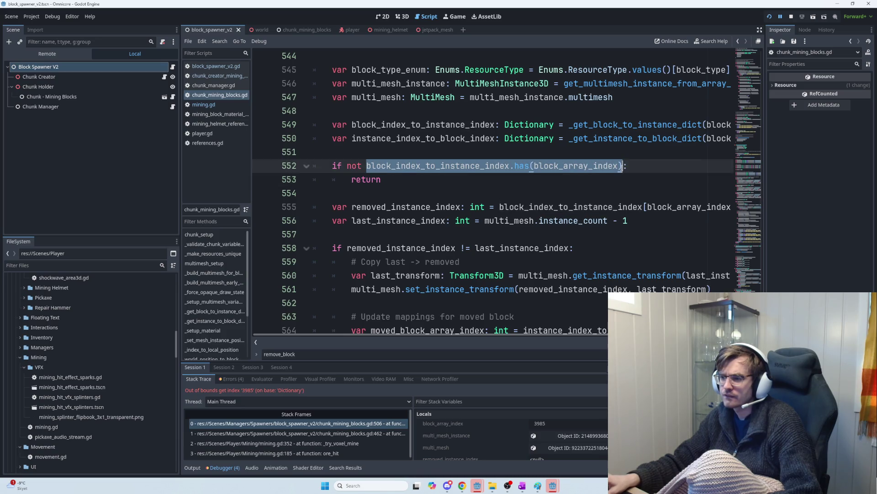
double_click(583, 164)
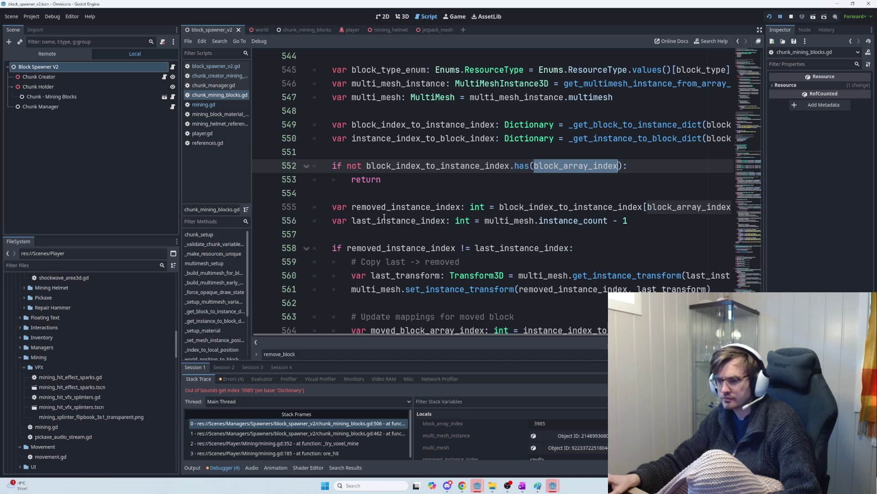
drag(366, 206, 727, 207)
click(494, 206)
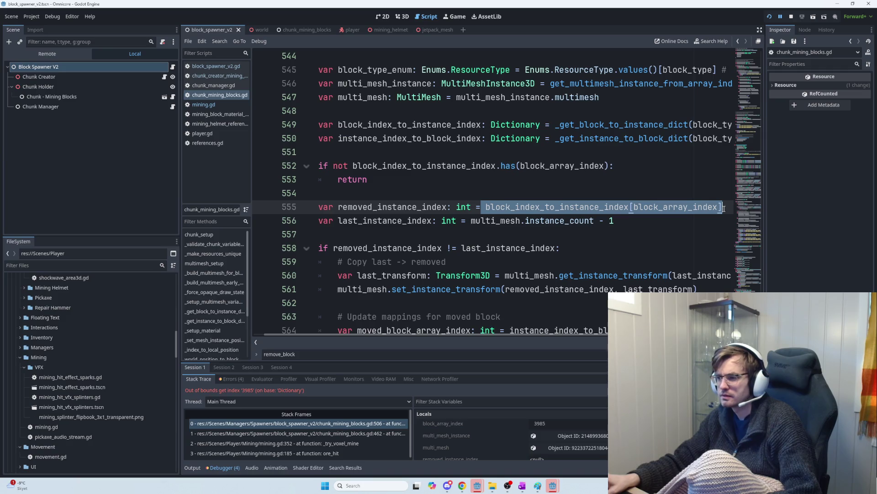
click(725, 207)
drag(486, 207, 729, 210)
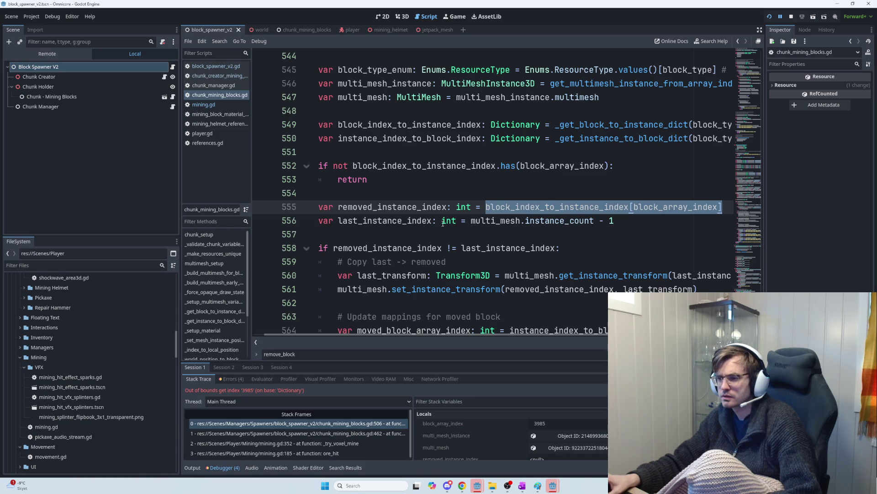
mouse_move(333, 221)
mouse_down()
mouse_move(622, 227)
mouse_move(449, 224)
mouse_move(471, 224)
mouse_up()
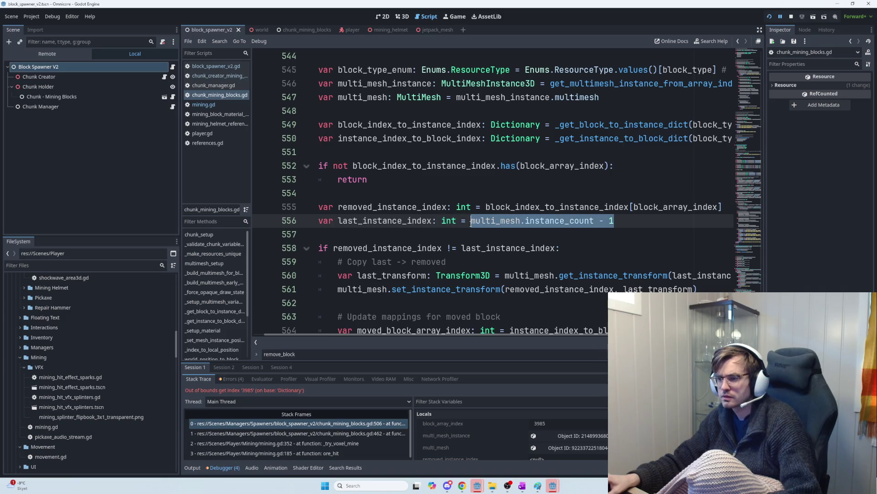
click(469, 224)
drag(614, 224, 441, 224)
click(413, 224)
triple_click(413, 224)
click(413, 224)
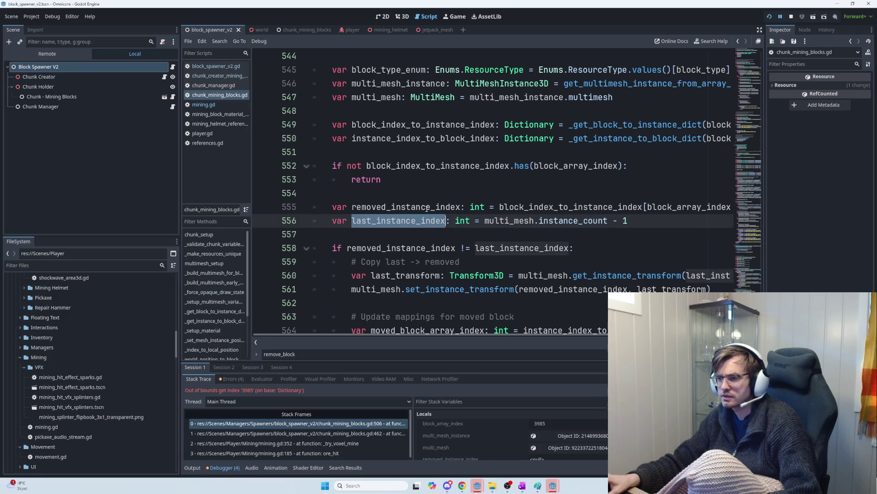
double_click(425, 208)
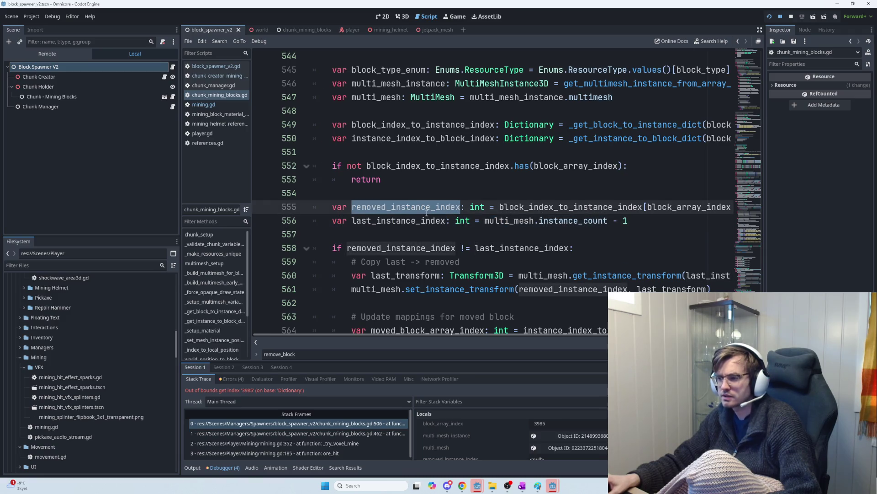
scroll(425, 249, down, 1)
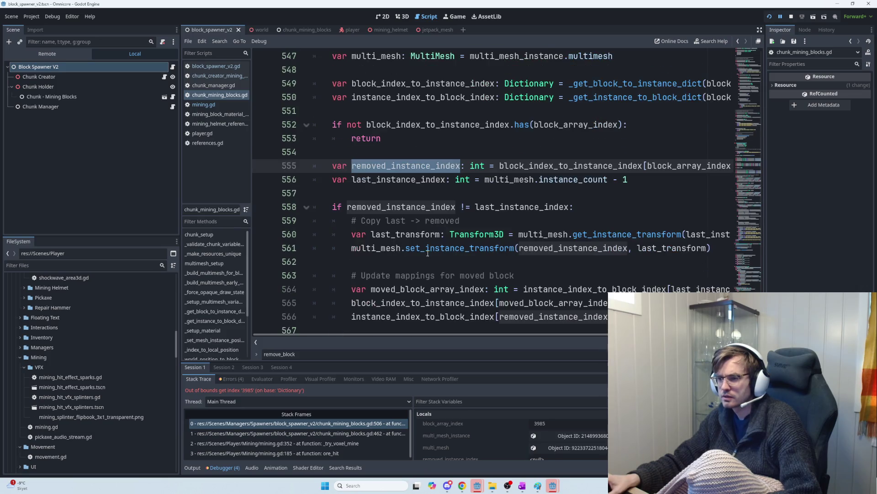
double_click(412, 207)
mouse_move(574, 208)
mouse_down()
mouse_move(382, 212)
mouse_move(352, 222)
mouse_move(347, 208)
mouse_up()
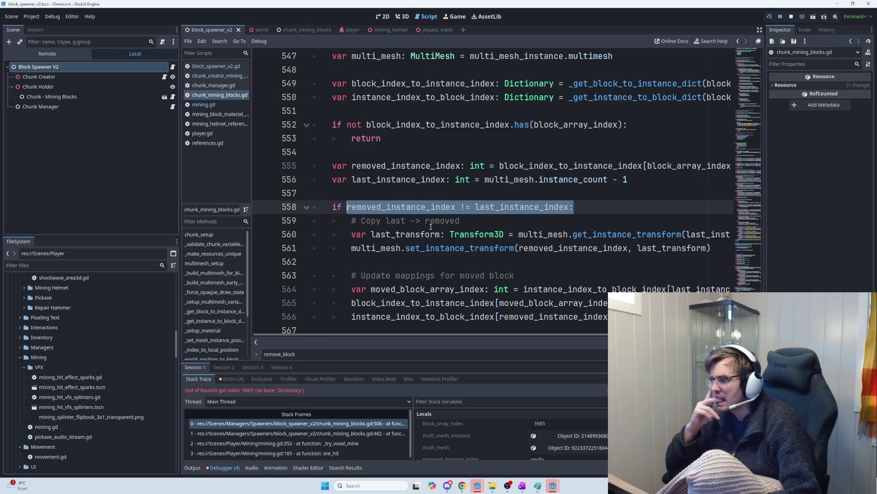
scroll(430, 226, down, 3)
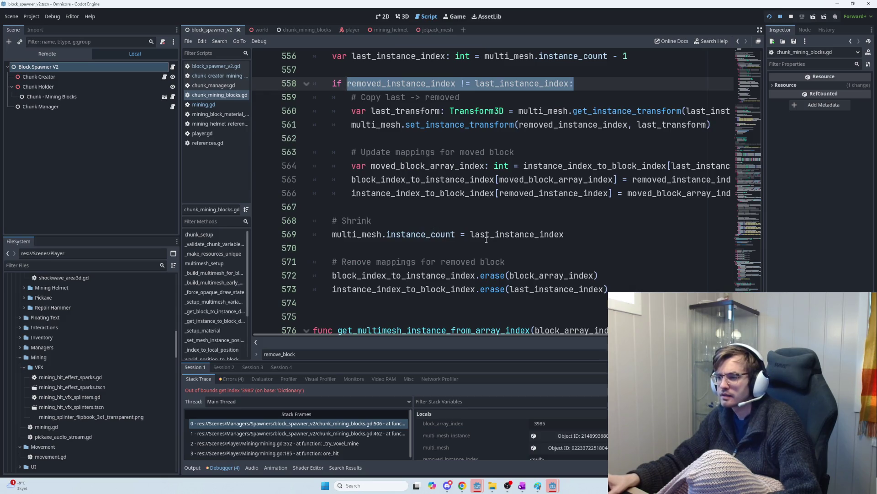
scroll(384, 268, up, 1)
click(383, 270)
drag(332, 274, 572, 274)
click(494, 269)
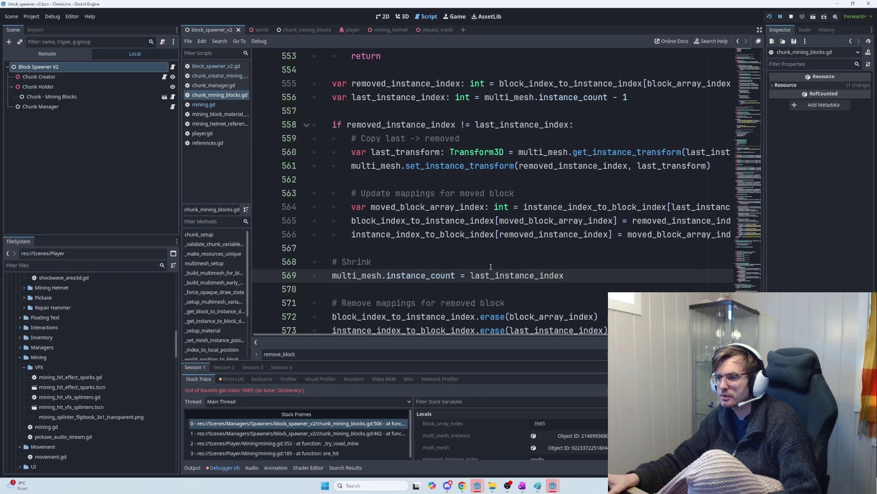
scroll(493, 266, up, 1)
mouse_move(518, 338)
mouse_down()
mouse_move(589, 335)
mouse_move(539, 335)
mouse_up()
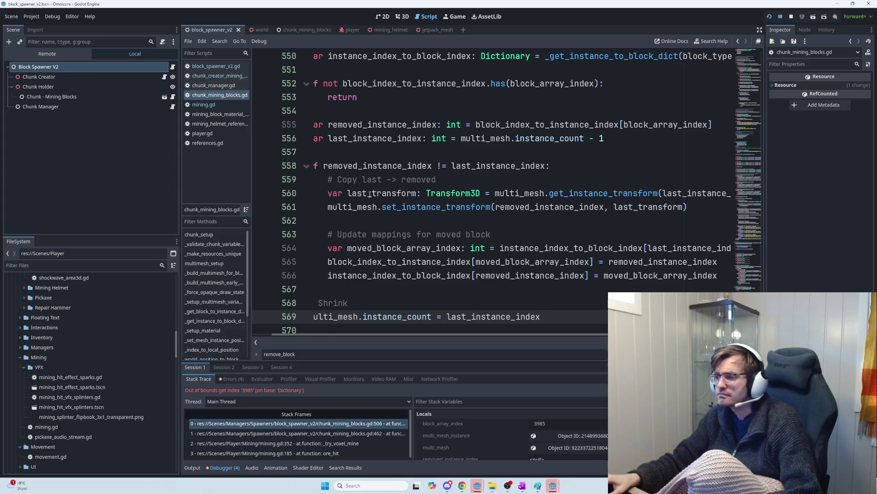
mouse_move(538, 338)
mouse_down()
mouse_move(576, 337)
mouse_move(526, 334)
mouse_move(565, 327)
mouse_move(503, 330)
mouse_move(584, 330)
mouse_move(532, 318)
mouse_up()
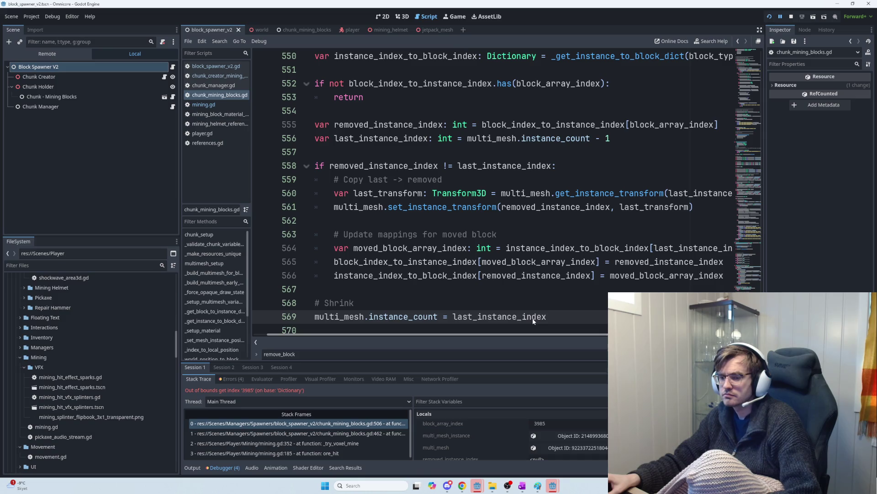
drag(533, 319, 529, 318)
mouse_move(527, 316)
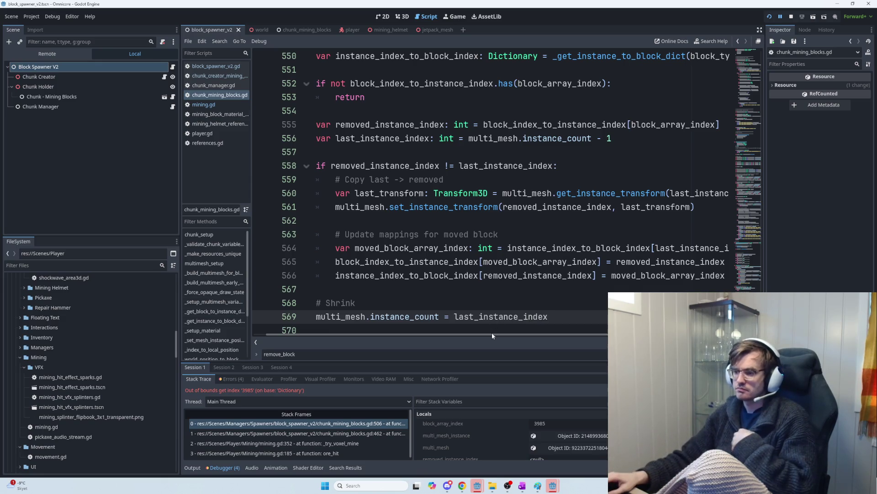
scroll(533, 336, right, 2)
scroll(533, 337, right, 3)
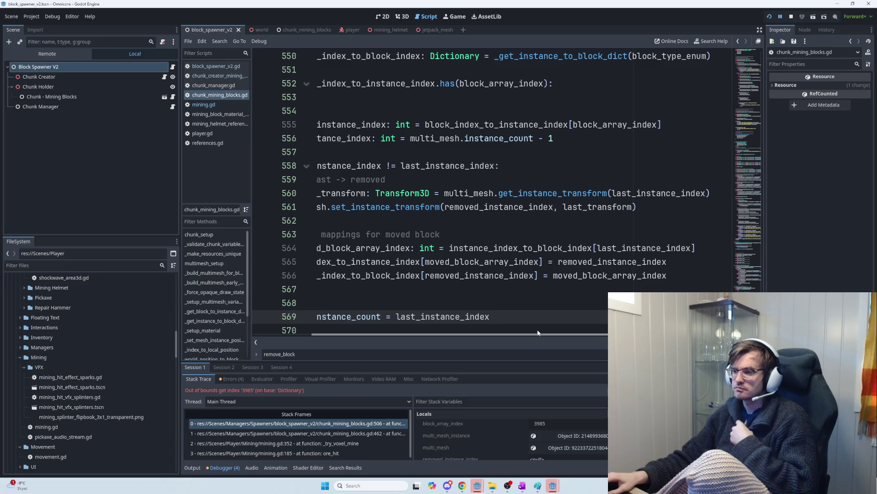
scroll(538, 332, left, 2)
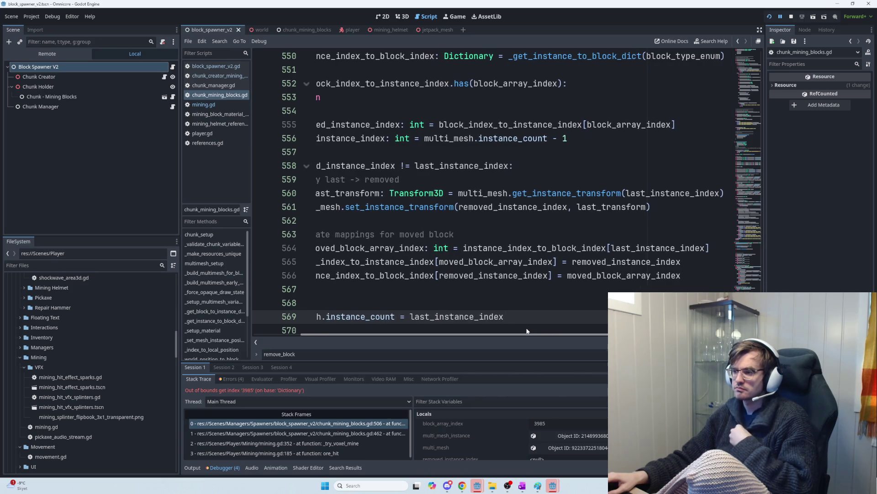
scroll(527, 330, left, 5)
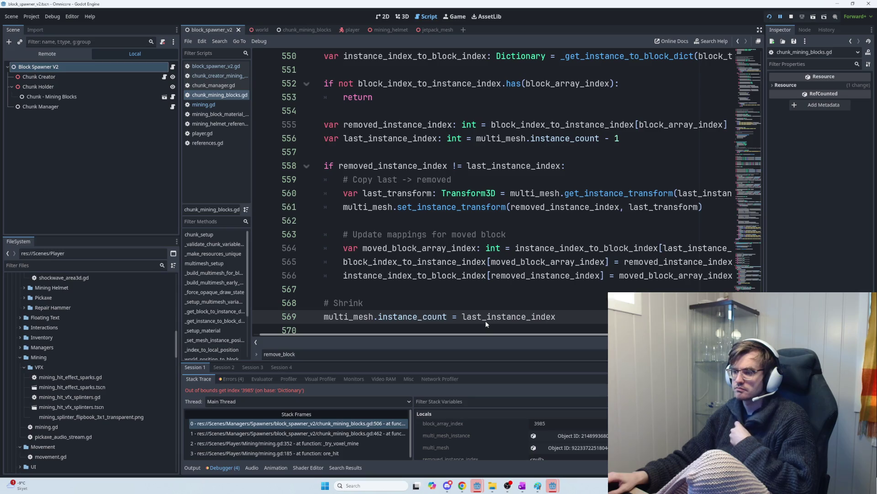
scroll(490, 320, right, 1)
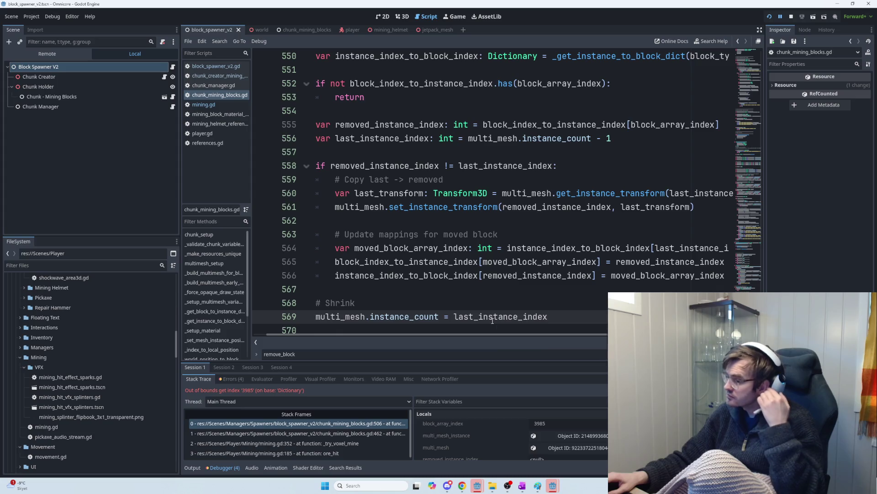
mouse_move(493, 321)
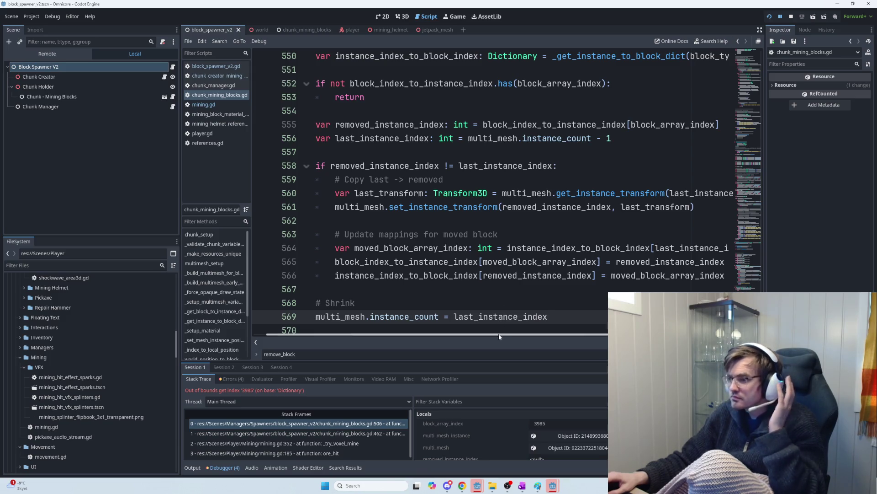
drag(496, 335, 490, 330)
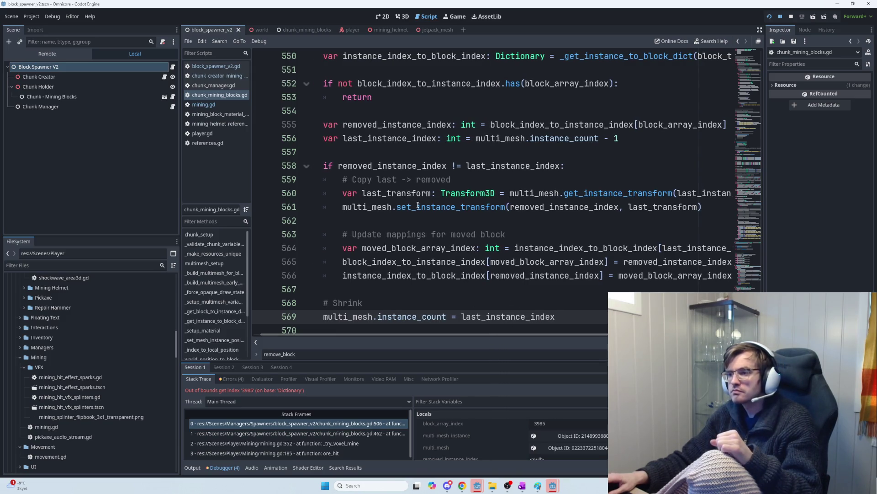
Step: Change the line 559 comment to '# Copy last into the removed index', replacing '->' and appending 'index'
double_click(403, 180)
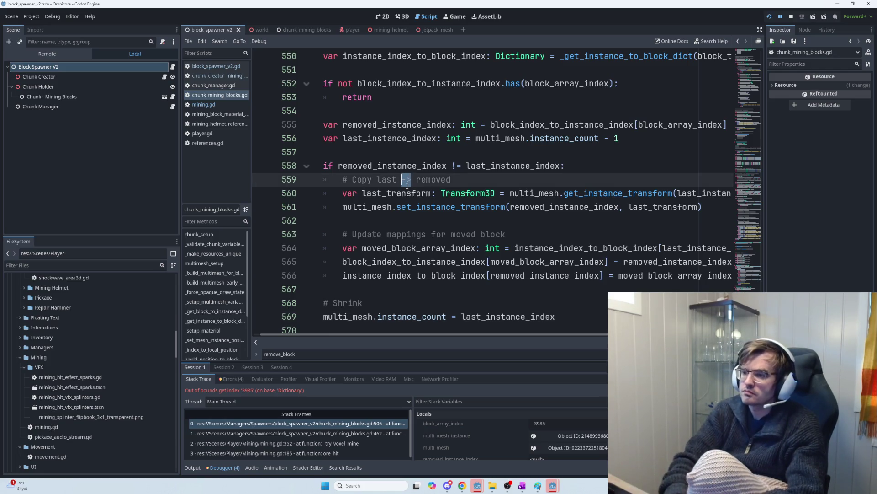
text(into the)
key(End)
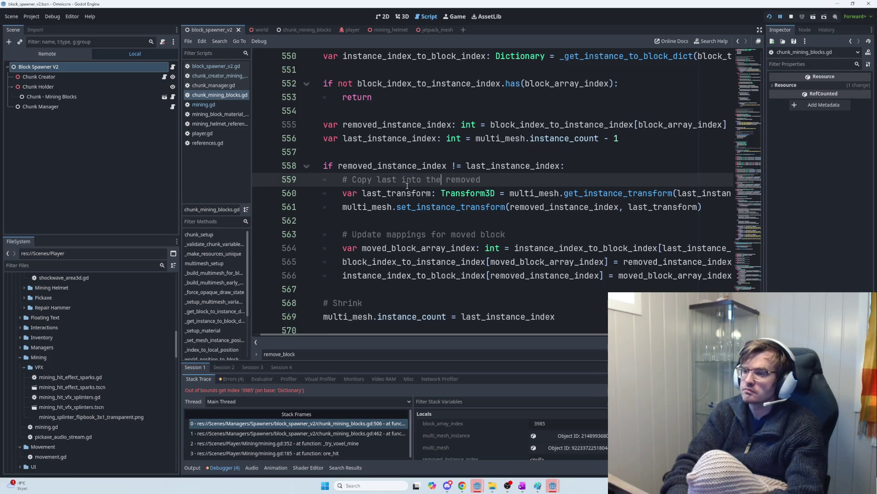
text(index)
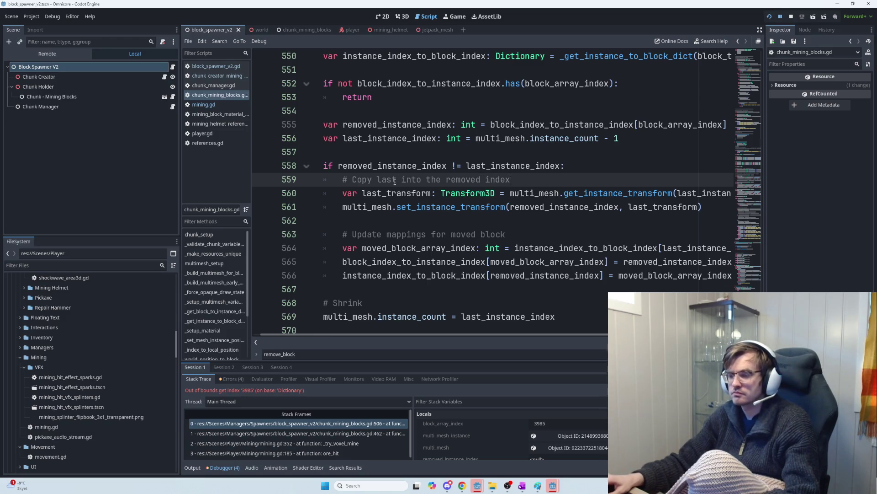
drag(506, 234, 342, 235)
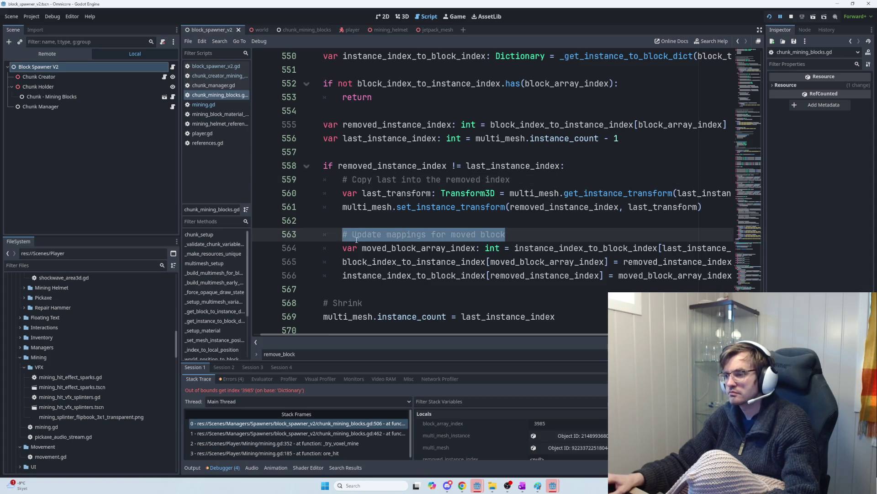
click(379, 237)
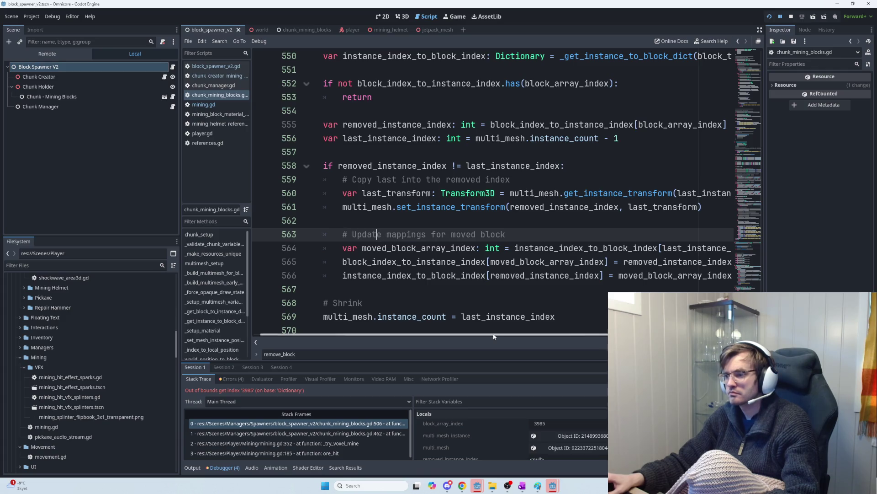